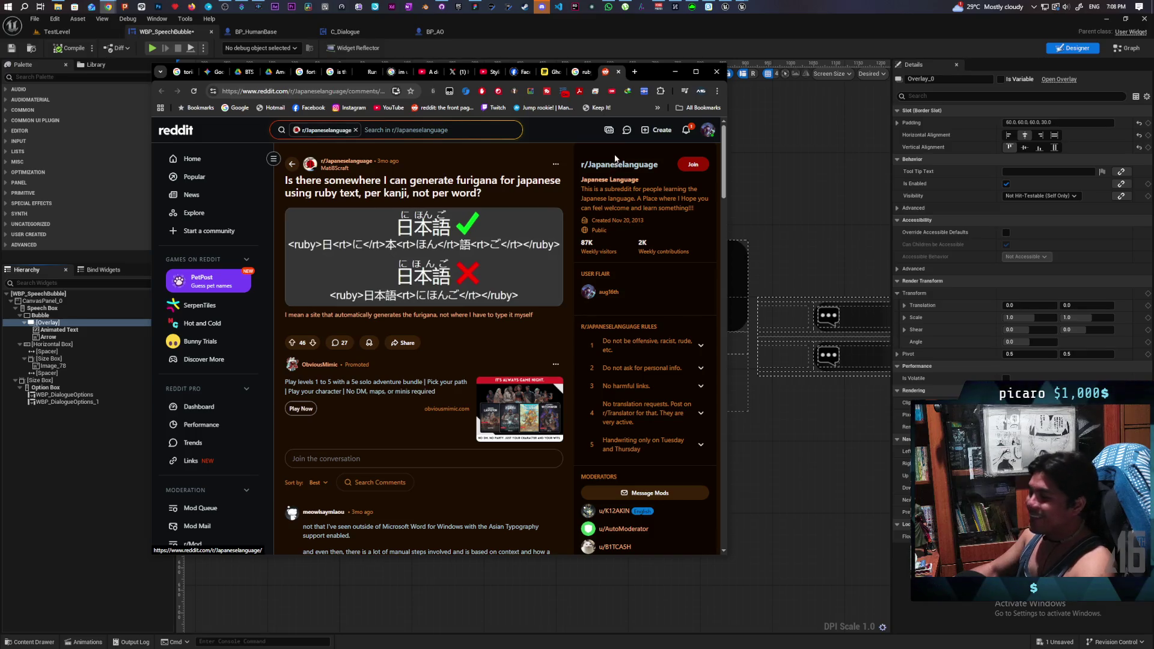
Bring the WBP_SpeechBubble designer forward and select Animated Text, then the bubble's Overlay container
{"action": "mouse_move", "coordinate": [739, 16]}
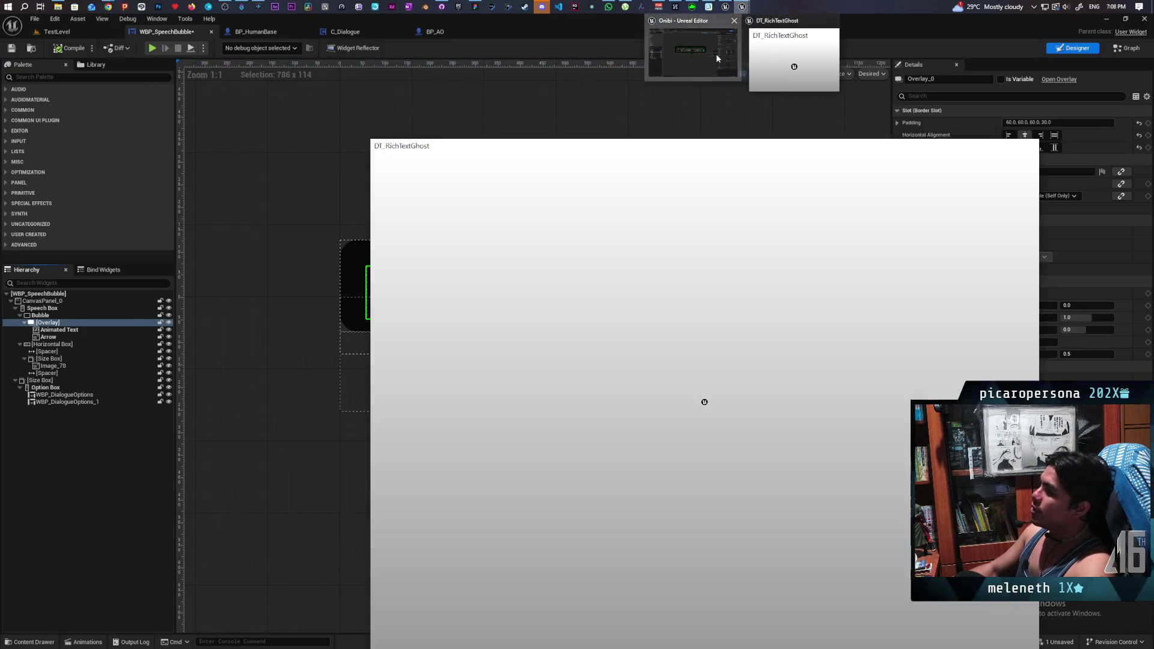
{"action": "left_click", "coordinate": [716, 53]}
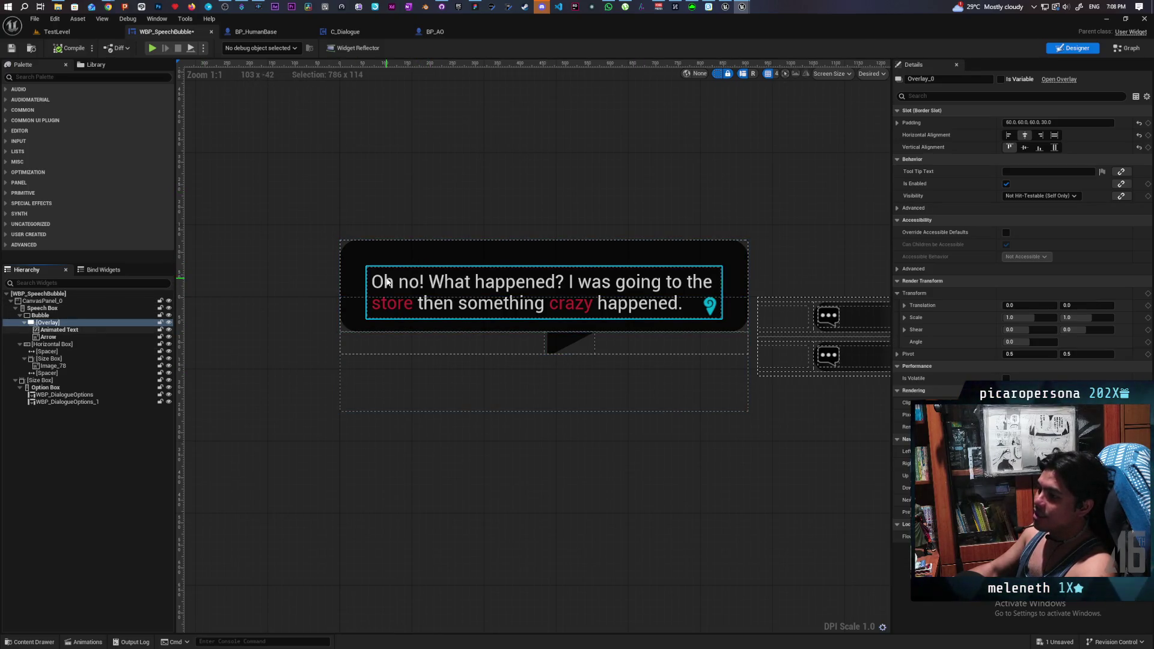
{"action": "left_click", "coordinate": [61, 330]}
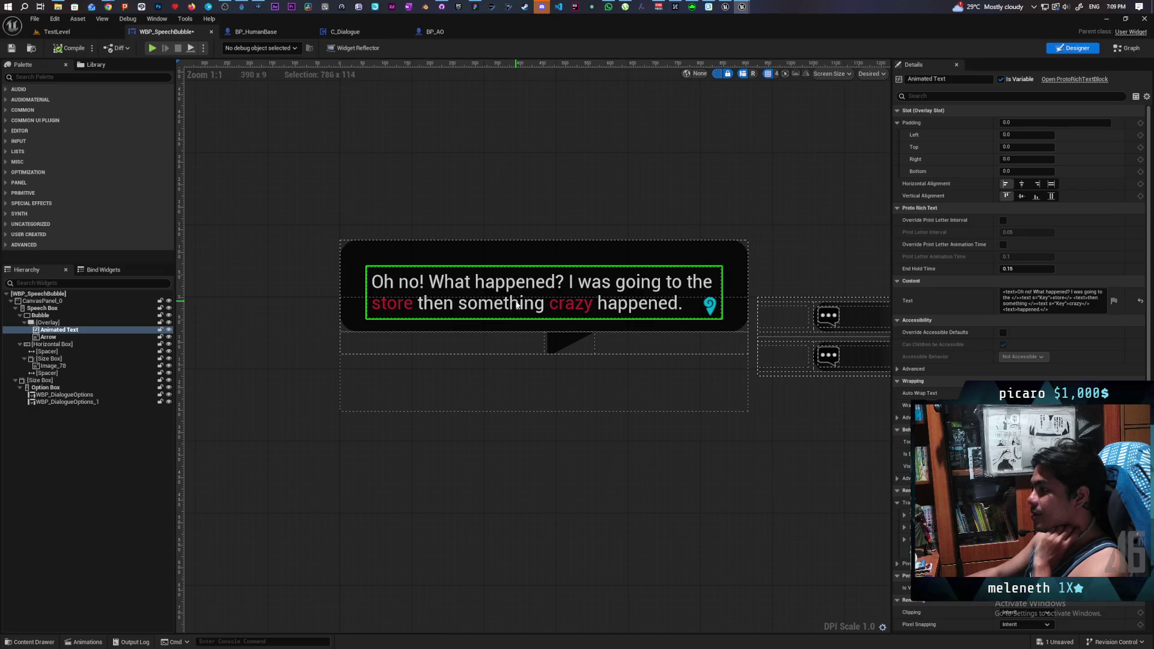
{"action": "left_click", "coordinate": [48, 323]}
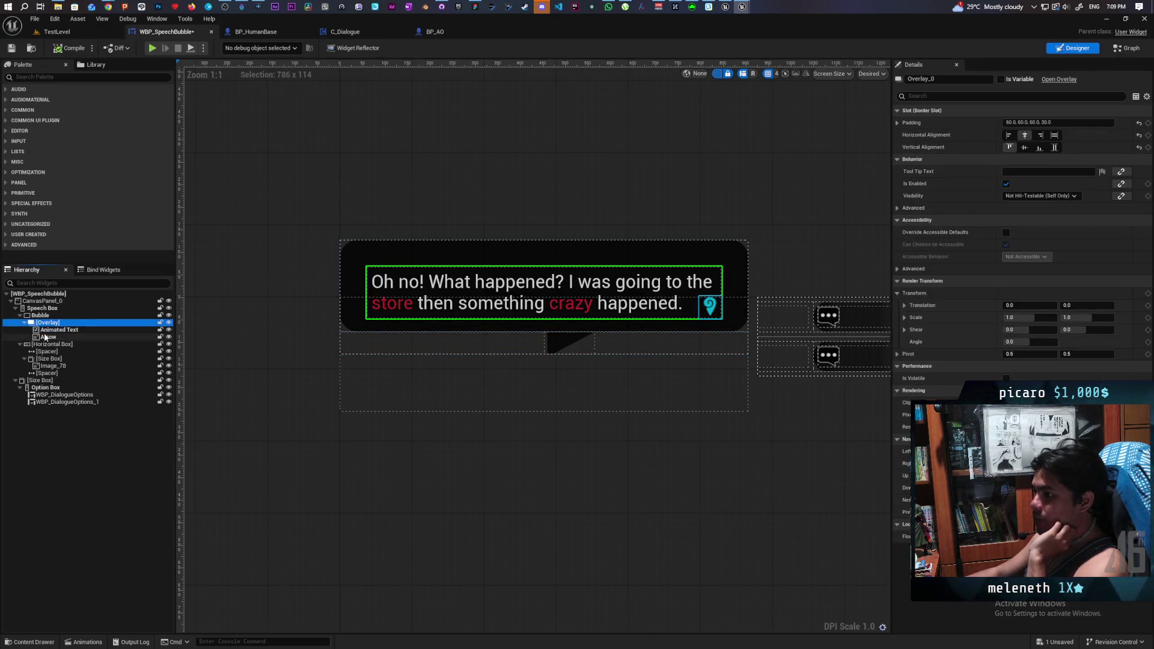
{"action": "left_click", "coordinate": [48, 337]}
{"action": "left_click", "coordinate": [47, 331]}
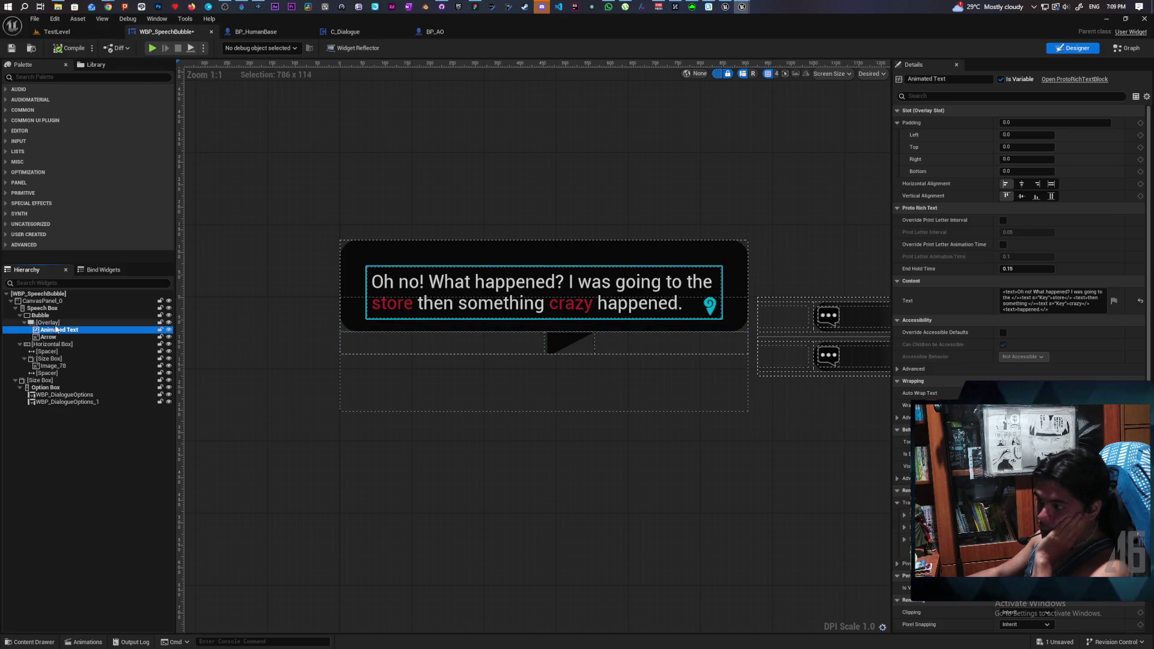
{"action": "left_click", "coordinate": [56, 330]}
{"action": "left_click", "coordinate": [54, 333]}
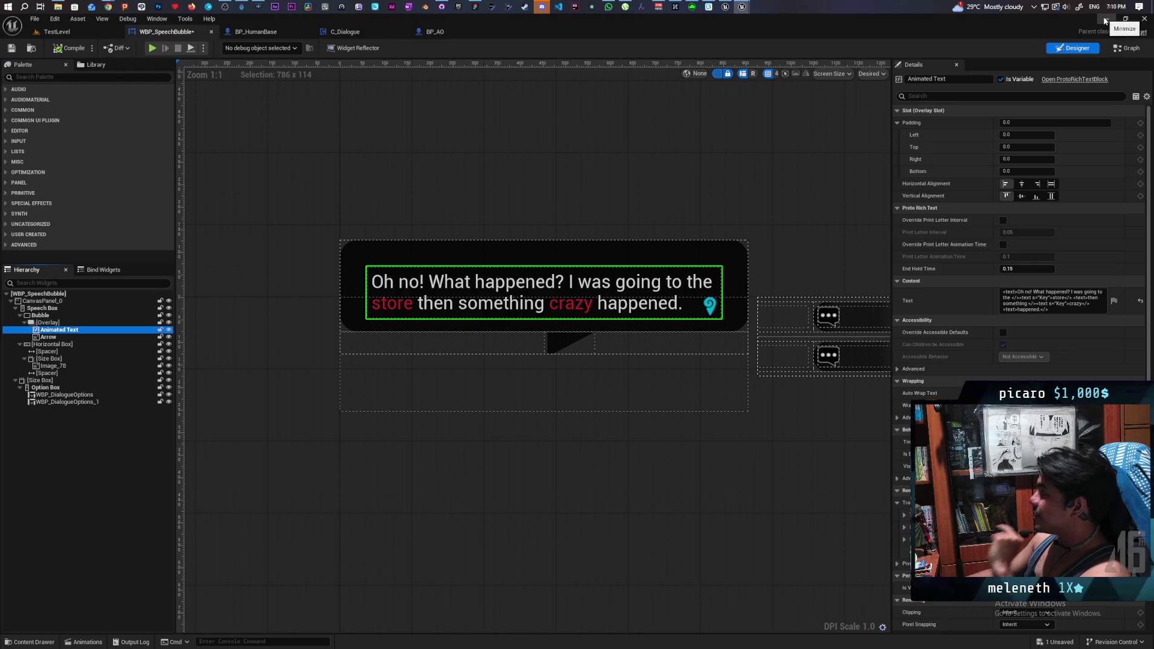
{"action": "left_click", "coordinate": [1104, 20]}
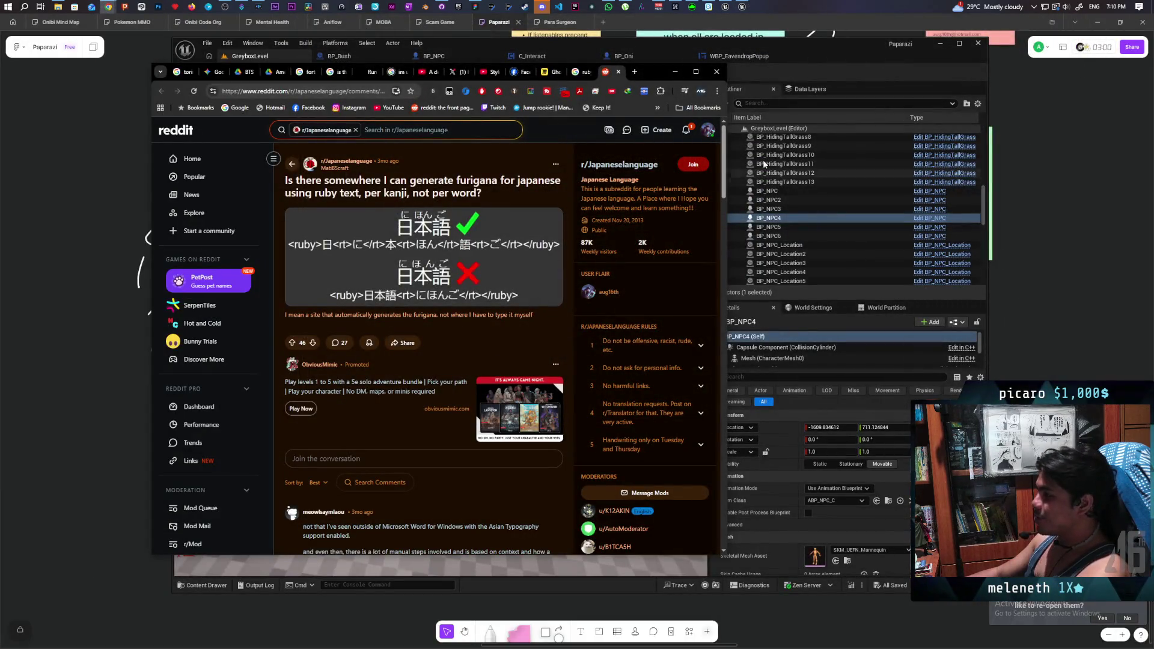
Switch Chrome to the Ghost Whiteboard board, minimize it, and reposition the windowed GreyboxLevel editor slightly left, then Play
{"action": "left_click", "coordinate": [547, 73]}
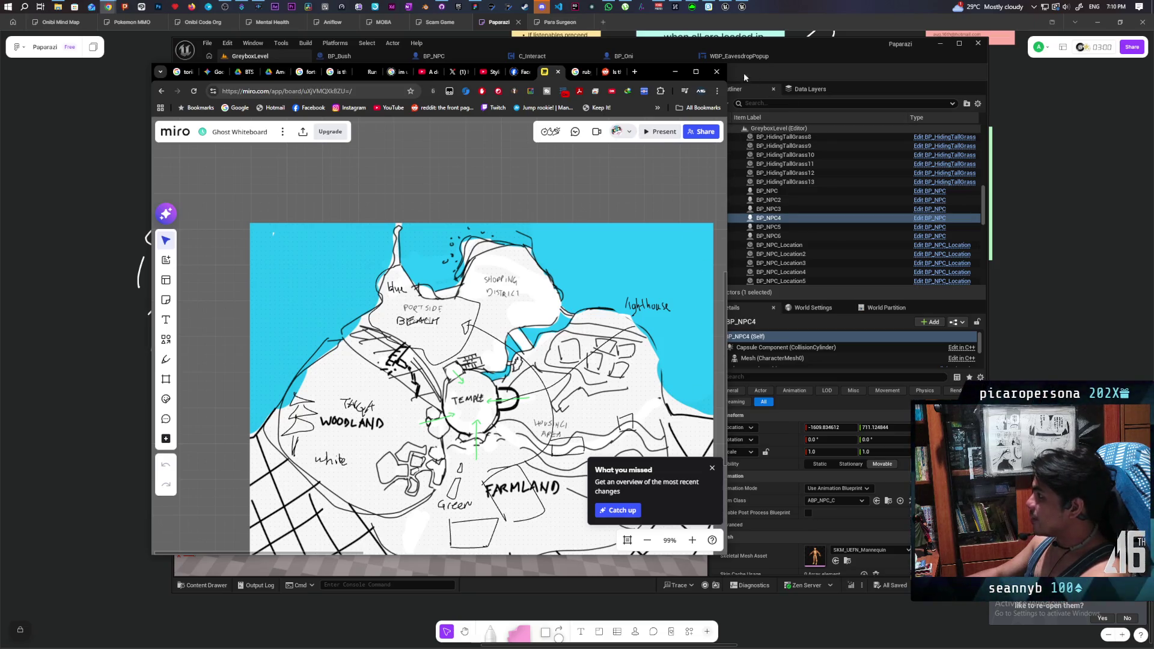
{"action": "left_click", "coordinate": [681, 74]}
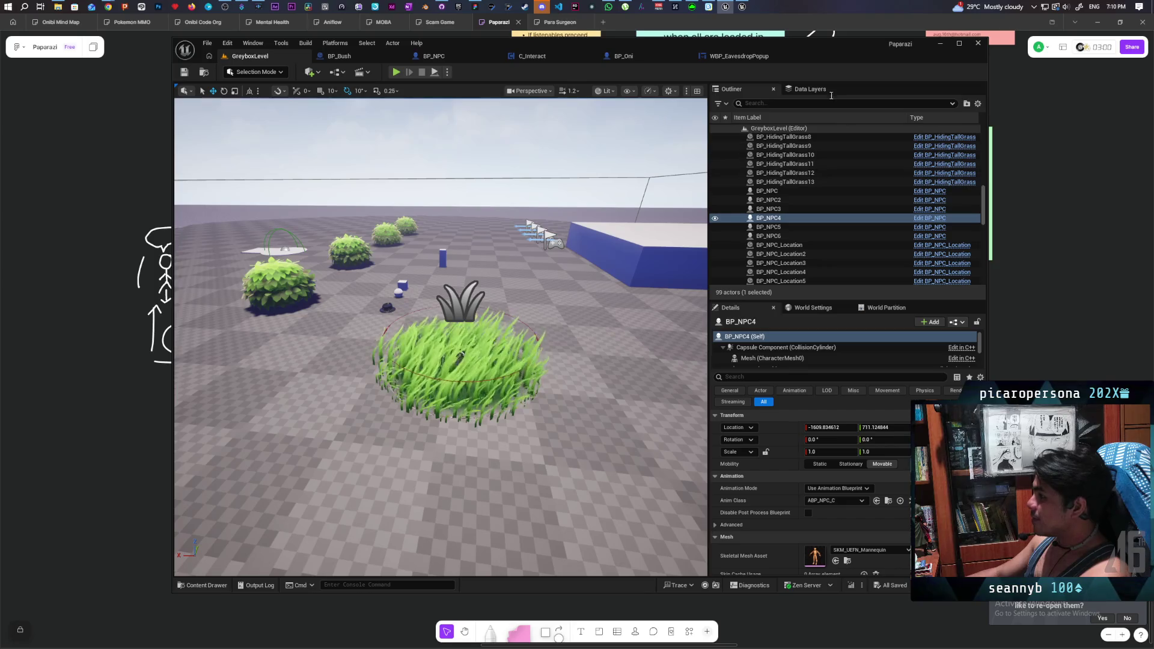
{"action": "double_click", "coordinate": [830, 48]}
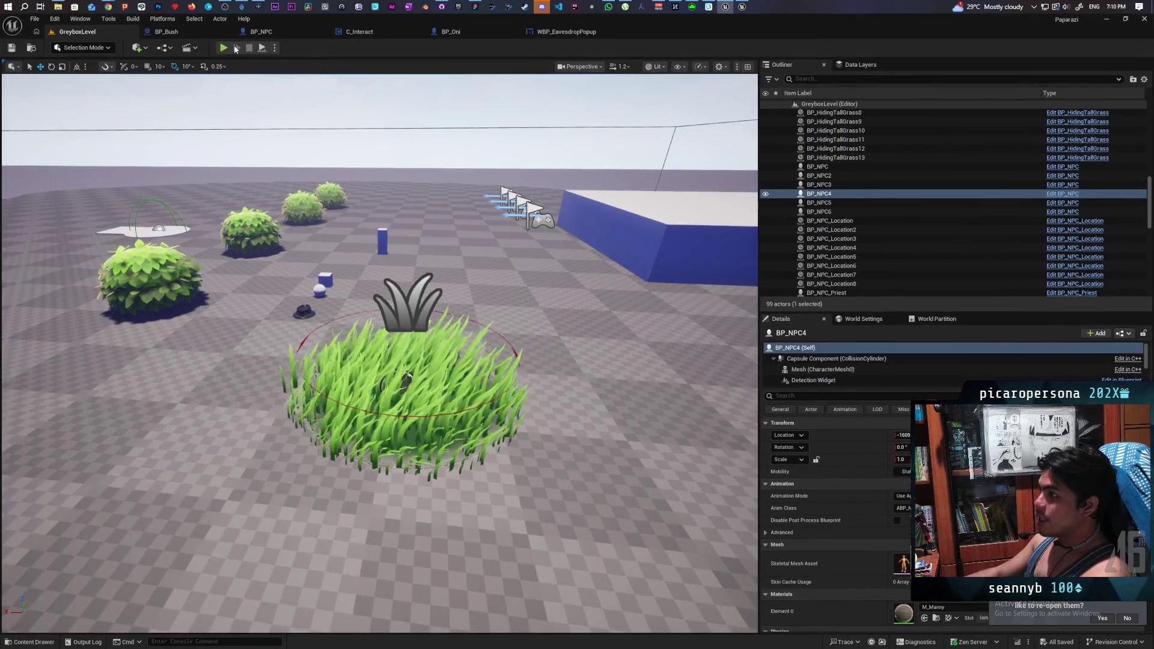
{"action": "double_click", "coordinate": [841, 16]}
{"action": "left_click_drag", "start_coordinate": [850, 43], "coordinate": [809, 41]}
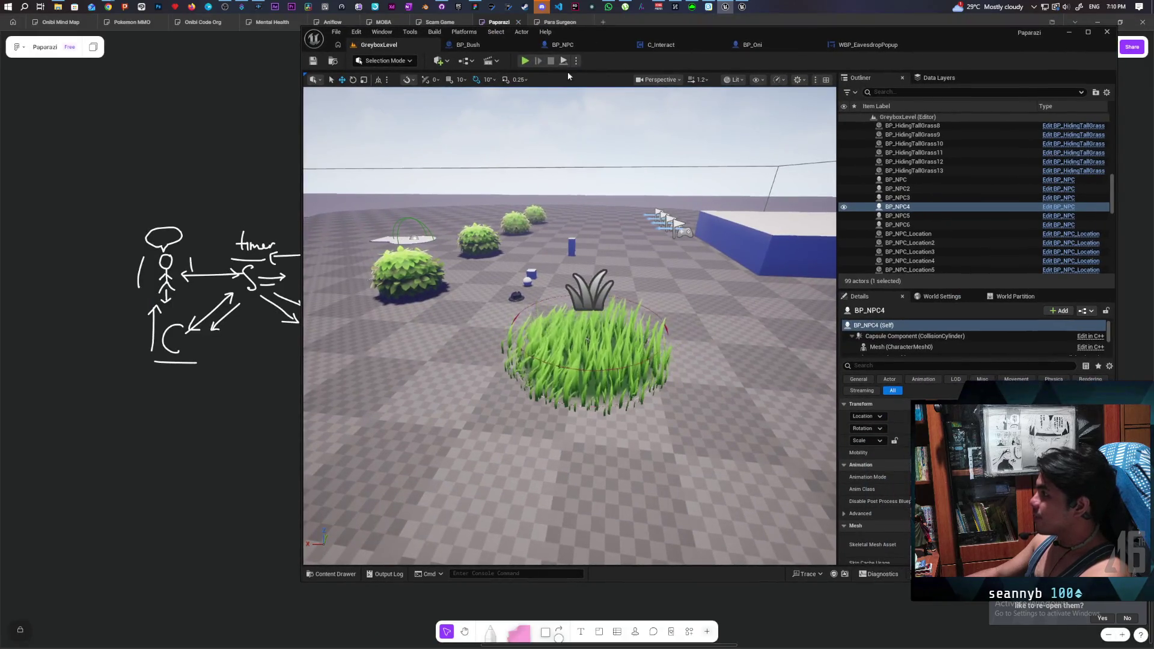
{"action": "left_click", "coordinate": [525, 61]}
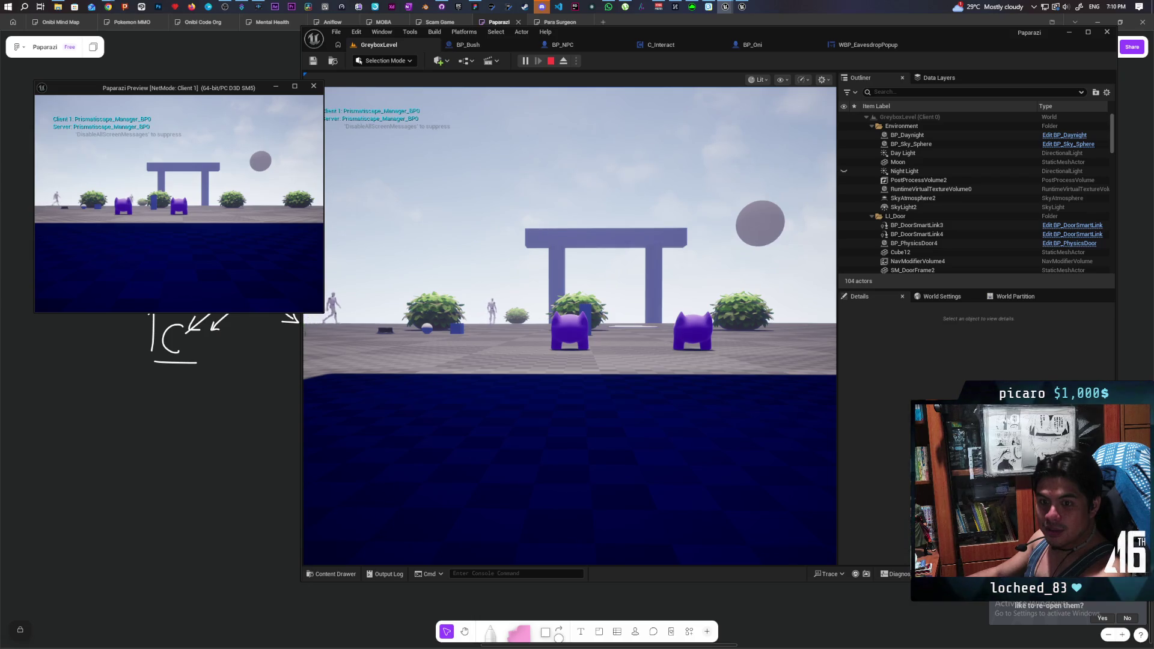
Walk the player through the tall grass and around the purple NPC with WASD
{"action": "key", "text": "w"}
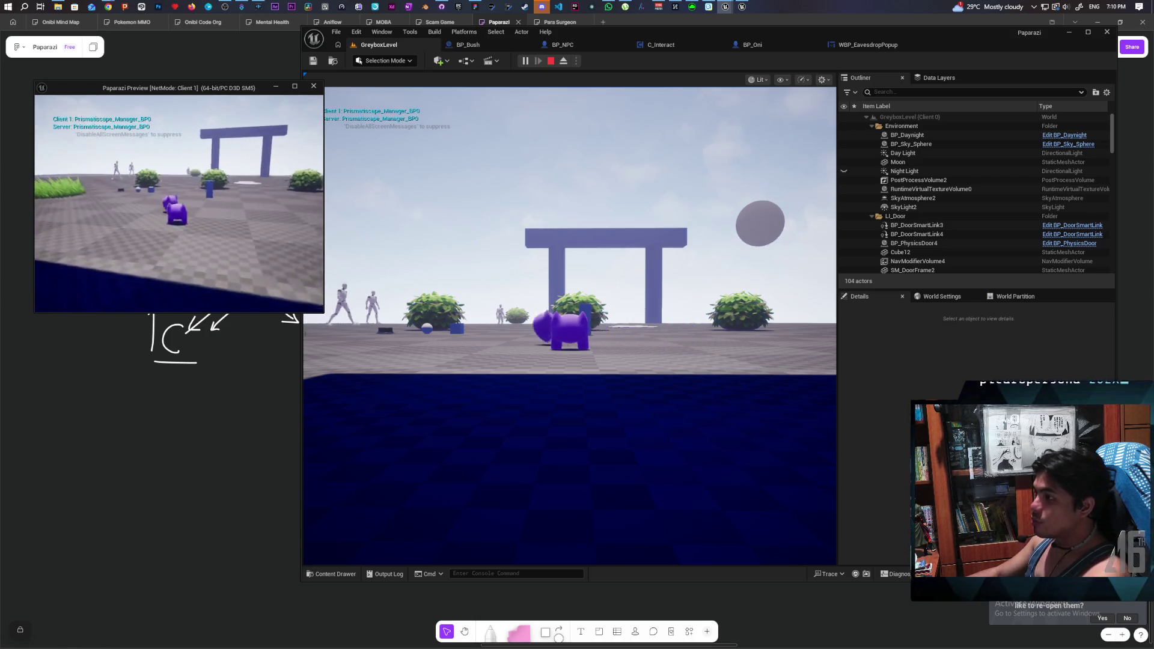
{"action": "key", "text": "f"}
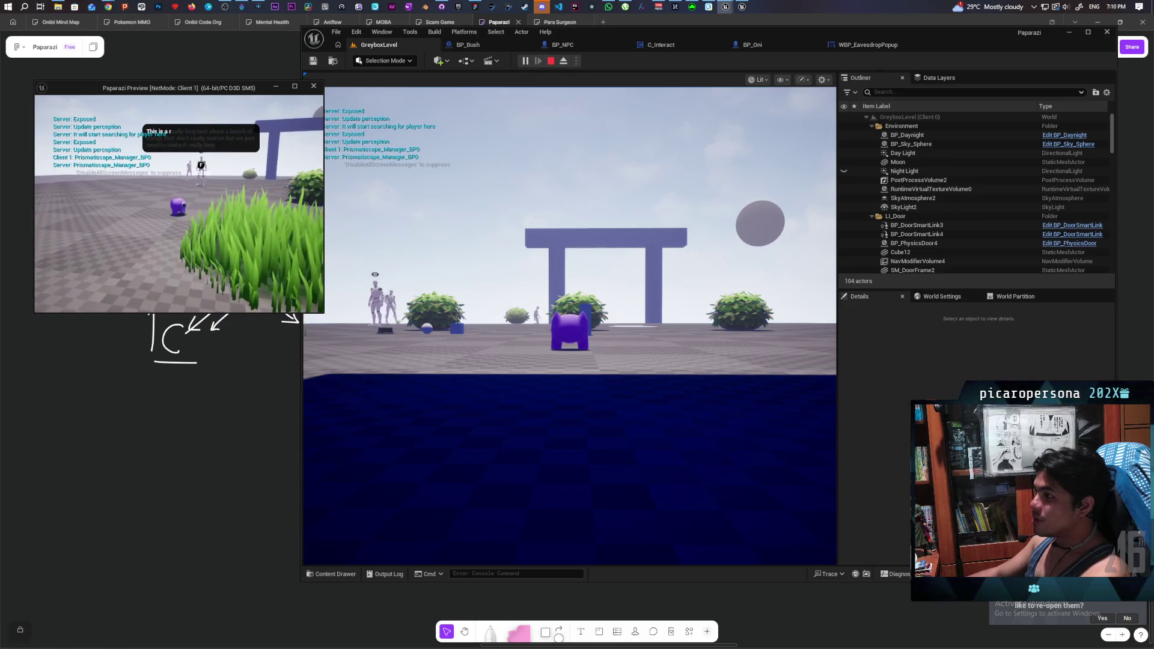
{"action": "key", "text": "s"}
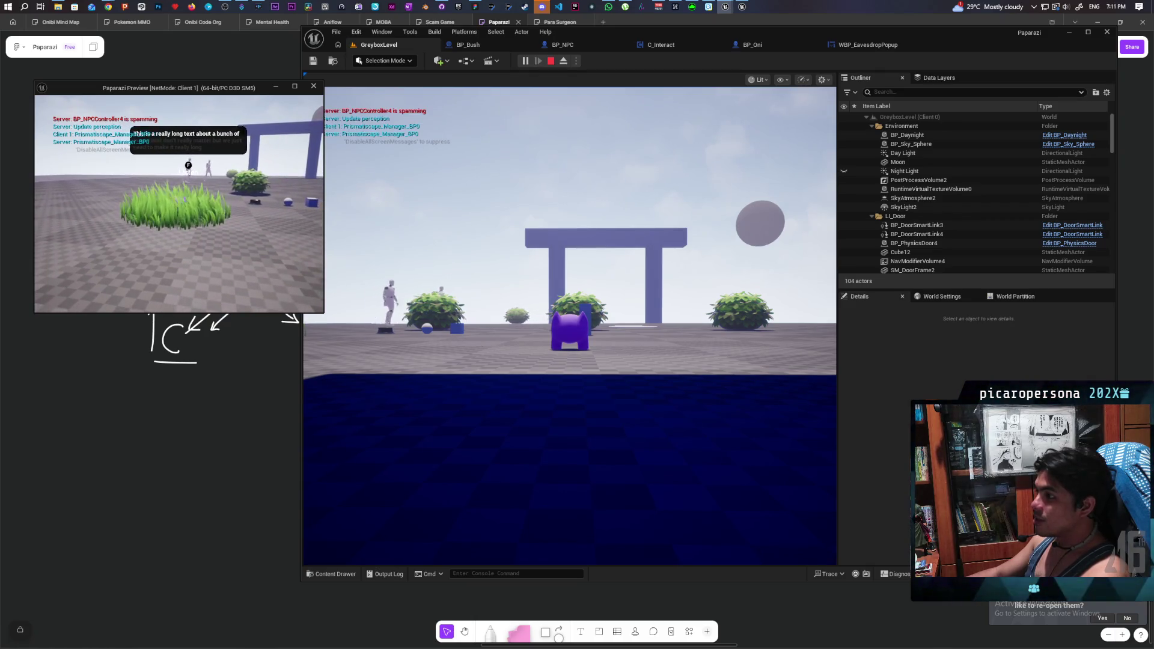
{"action": "key", "text": "s"}
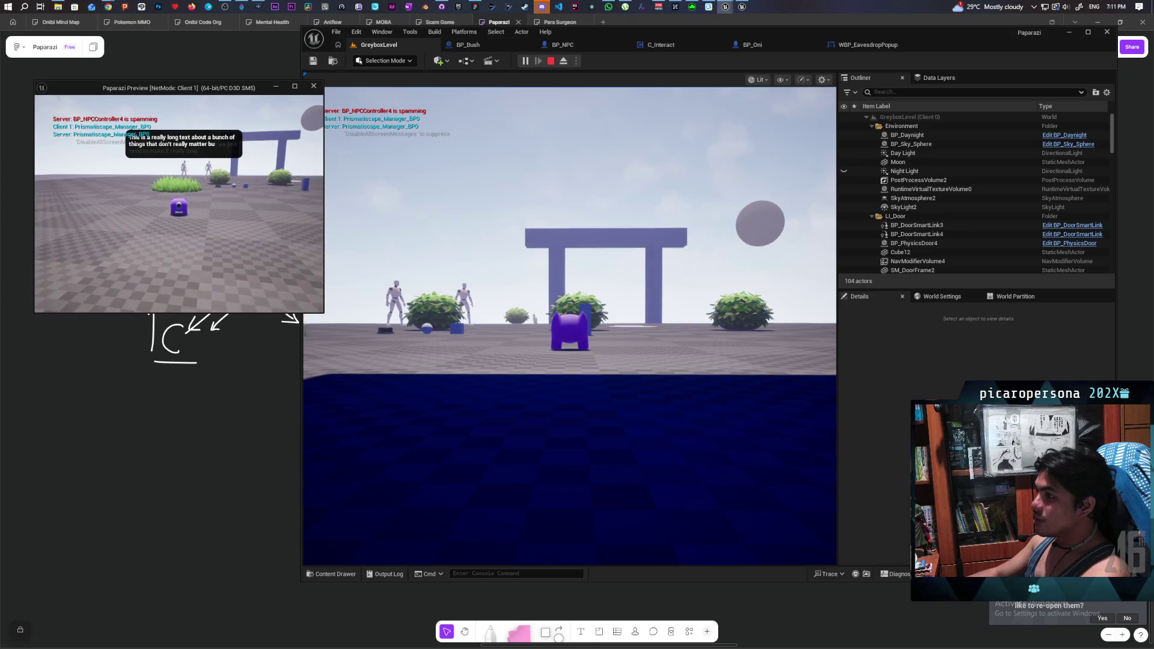
{"action": "key", "text": "w"}
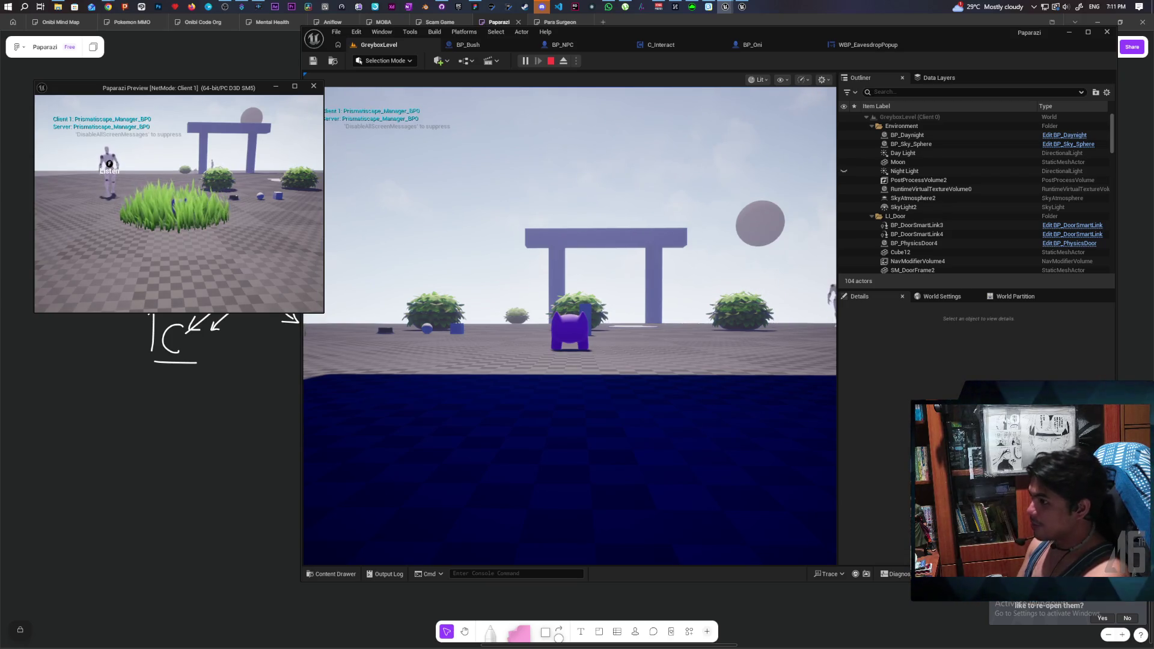
Stop the play session and bring up the Stream Deck app from the system tray
{"action": "key", "text": "Escape"}
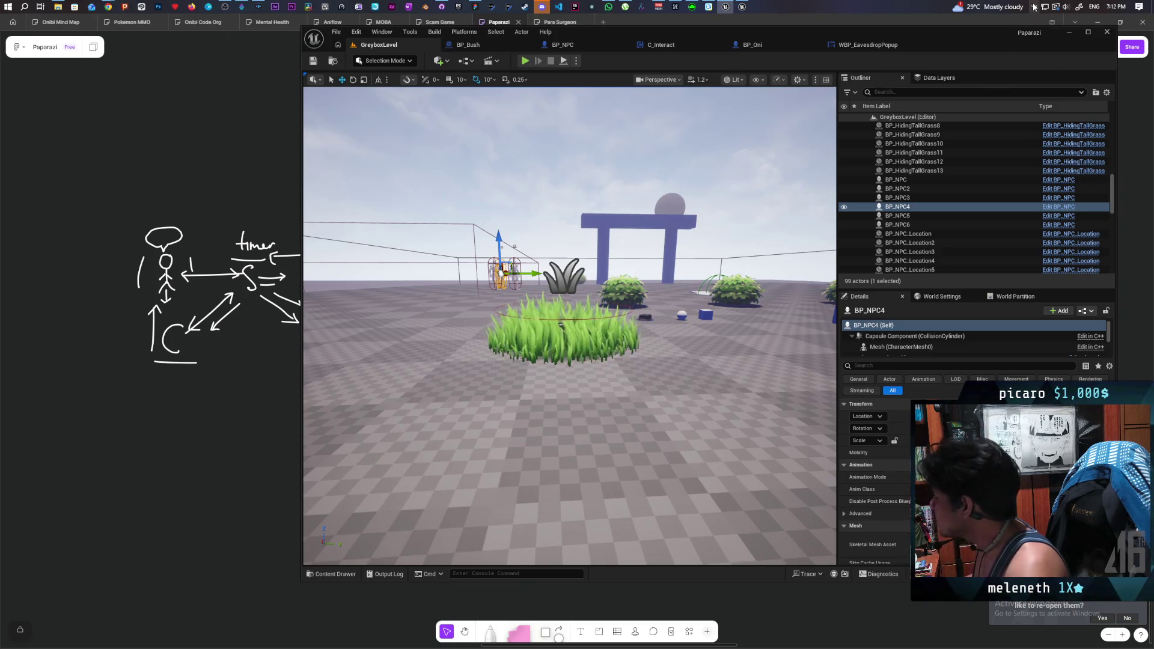
{"action": "left_click", "coordinate": [1034, 6]}
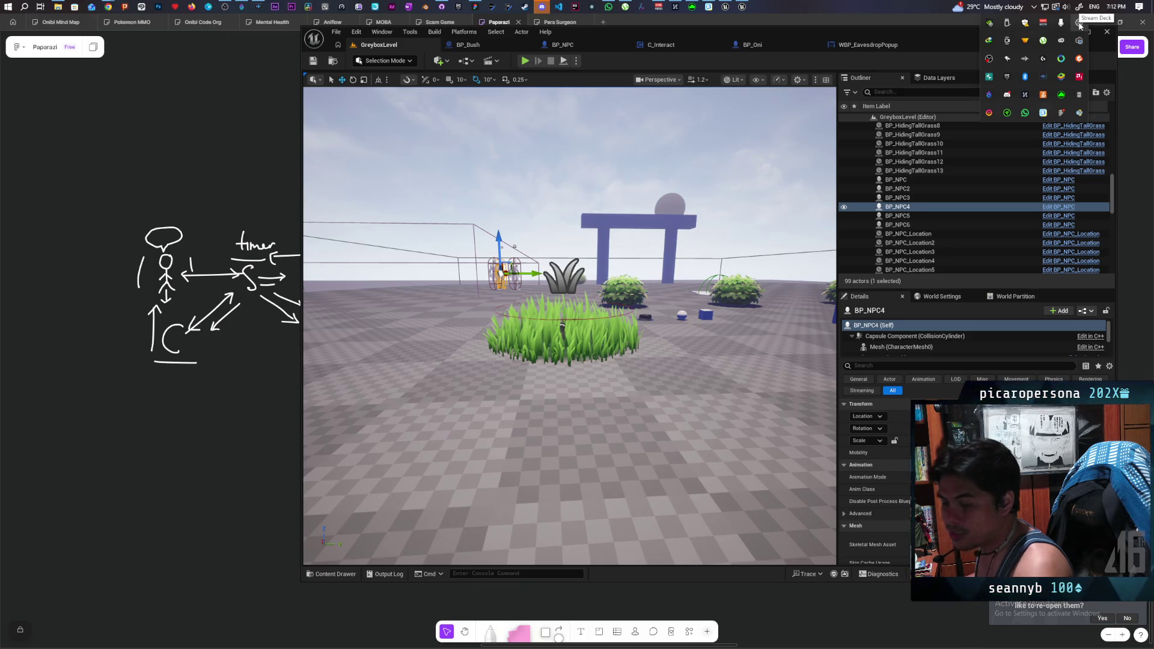
{"action": "left_click", "coordinate": [1080, 25]}
Open the Start multi action, close the Twitch Tools setup wizard, and delete its delay step
{"action": "left_click", "coordinate": [646, 314]}
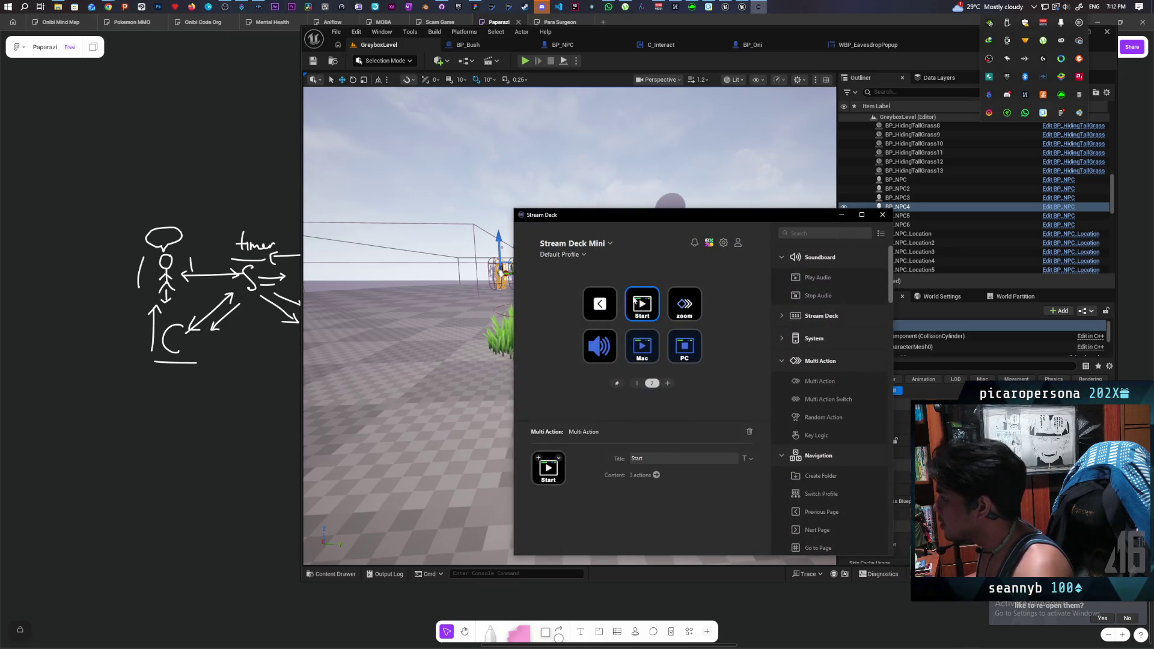
{"action": "double_click", "coordinate": [646, 315]}
{"action": "left_click", "coordinate": [592, 308]}
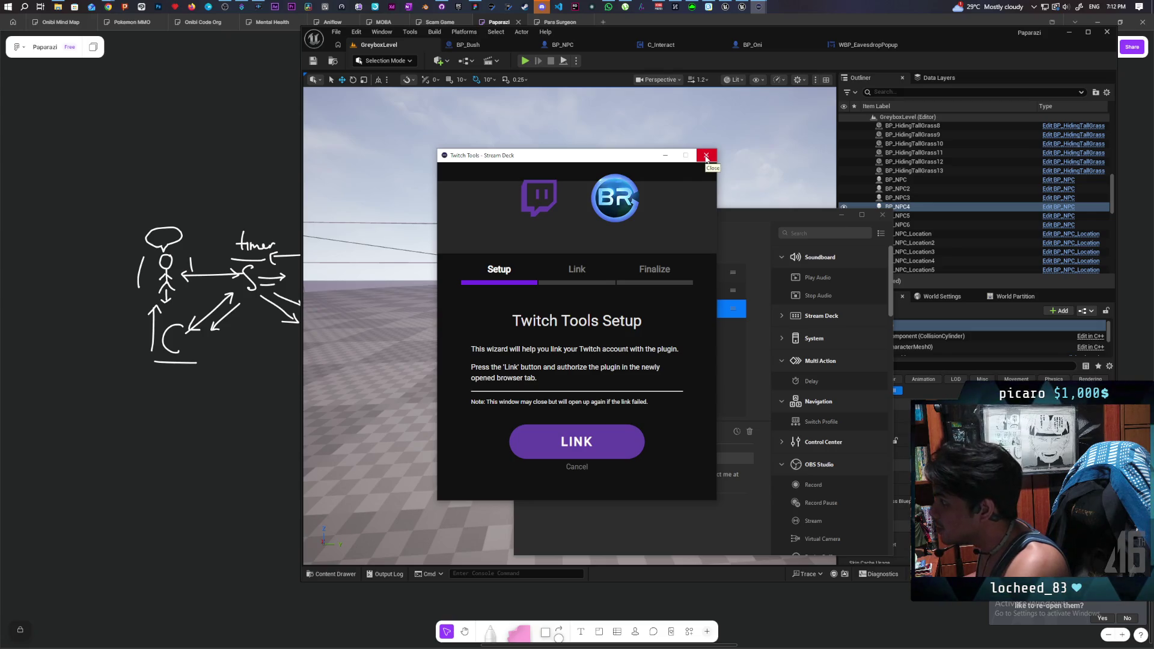
{"action": "left_click", "coordinate": [706, 155]}
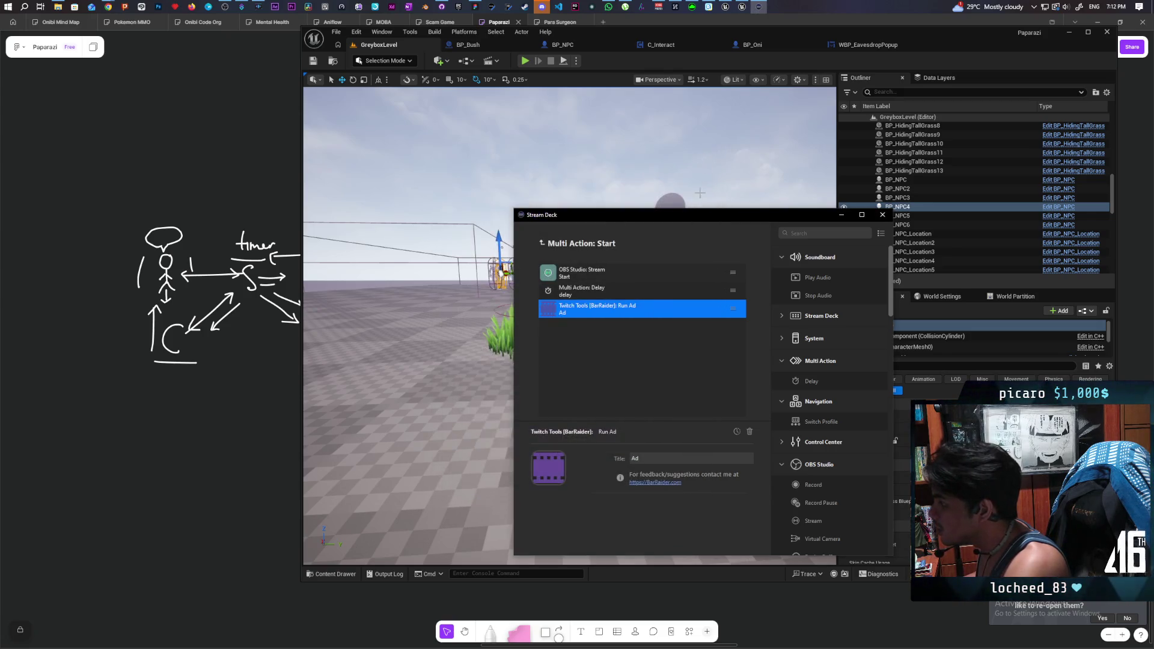
{"action": "left_click", "coordinate": [622, 296]}
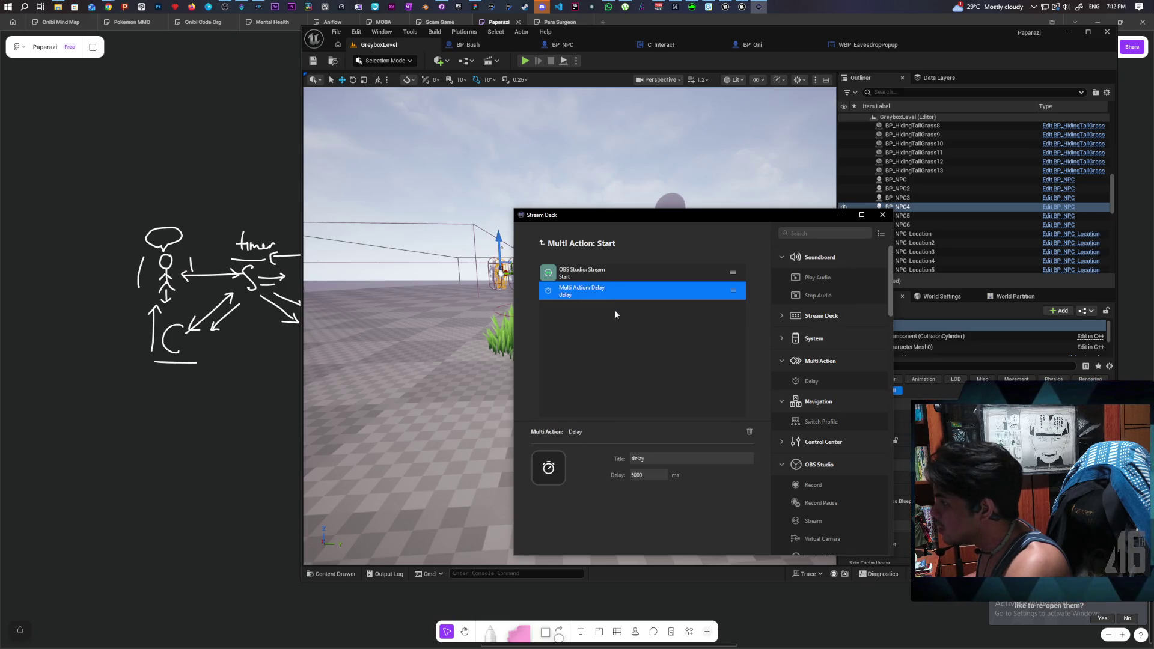
{"action": "key", "text": "Delete"}
{"action": "left_click", "coordinate": [601, 281]}
Delete the OBS Stream Start step and retitle the multi action from Start to Gordon
{"action": "key", "text": "Delete"}
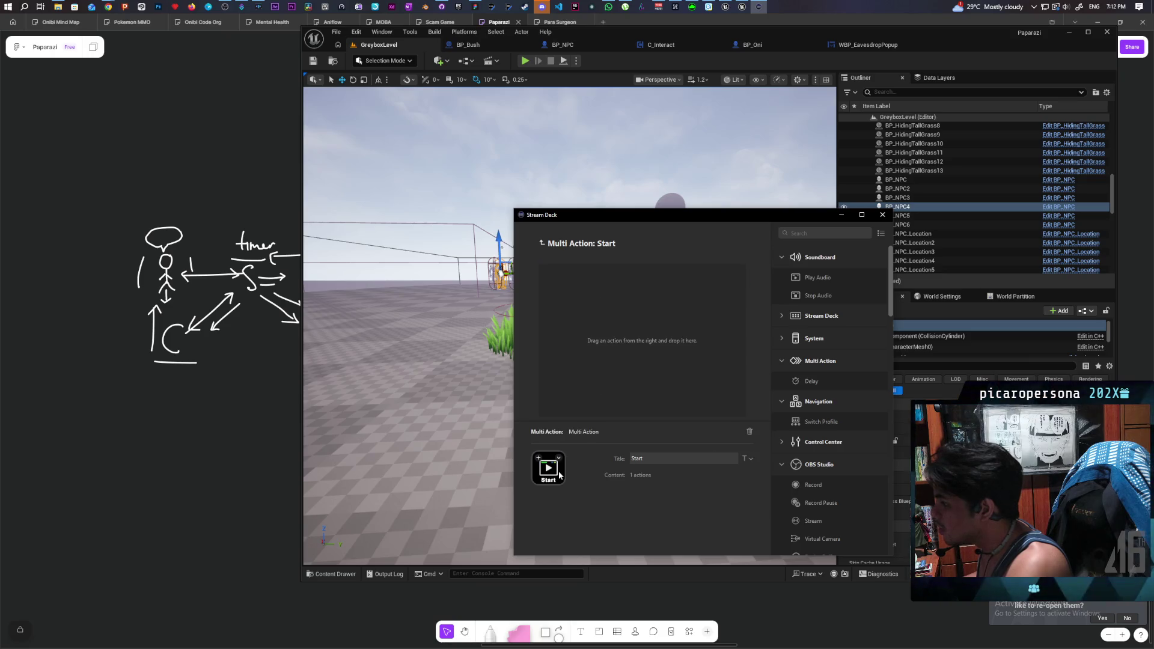
{"action": "left_click_drag", "start_coordinate": [663, 459], "coordinate": [578, 458]}
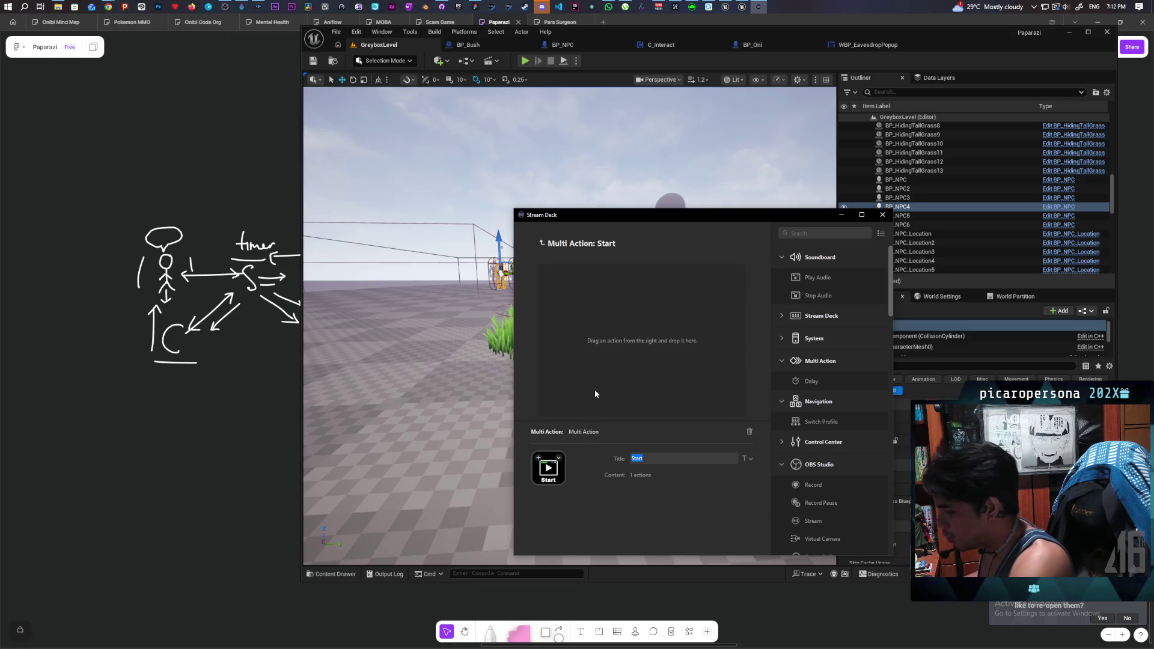
{"action": "type", "text": "Gio"}
{"action": "key", "text": "BackSpace"}
{"action": "key", "text": "BackSpace"}
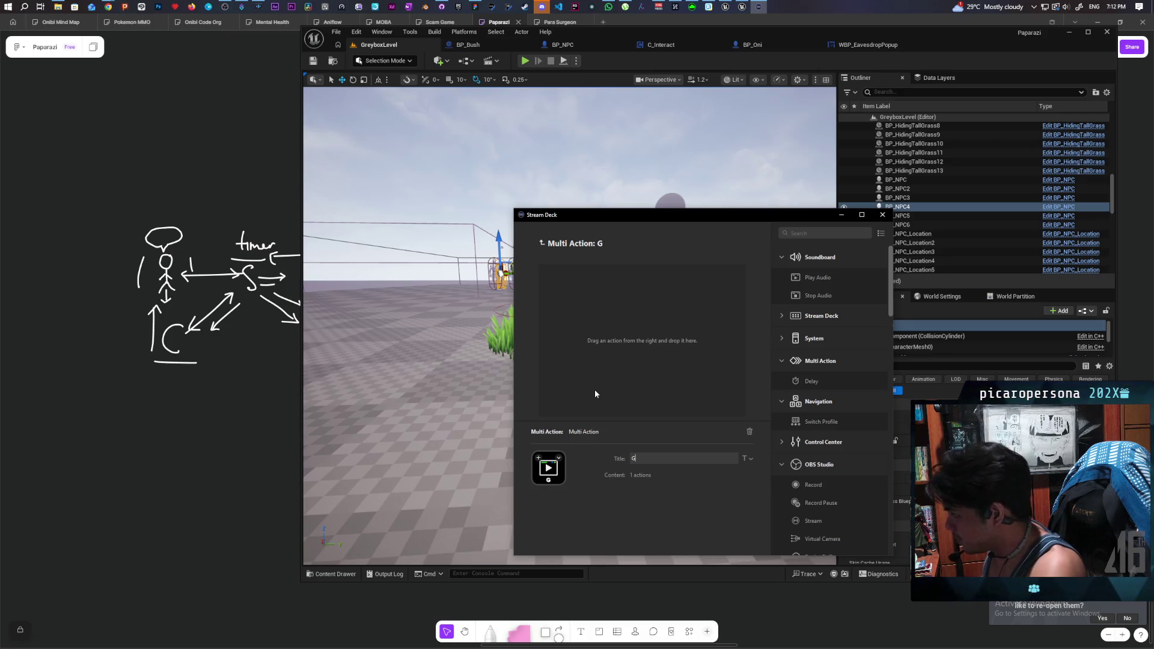
{"action": "type", "text": "ordon"}
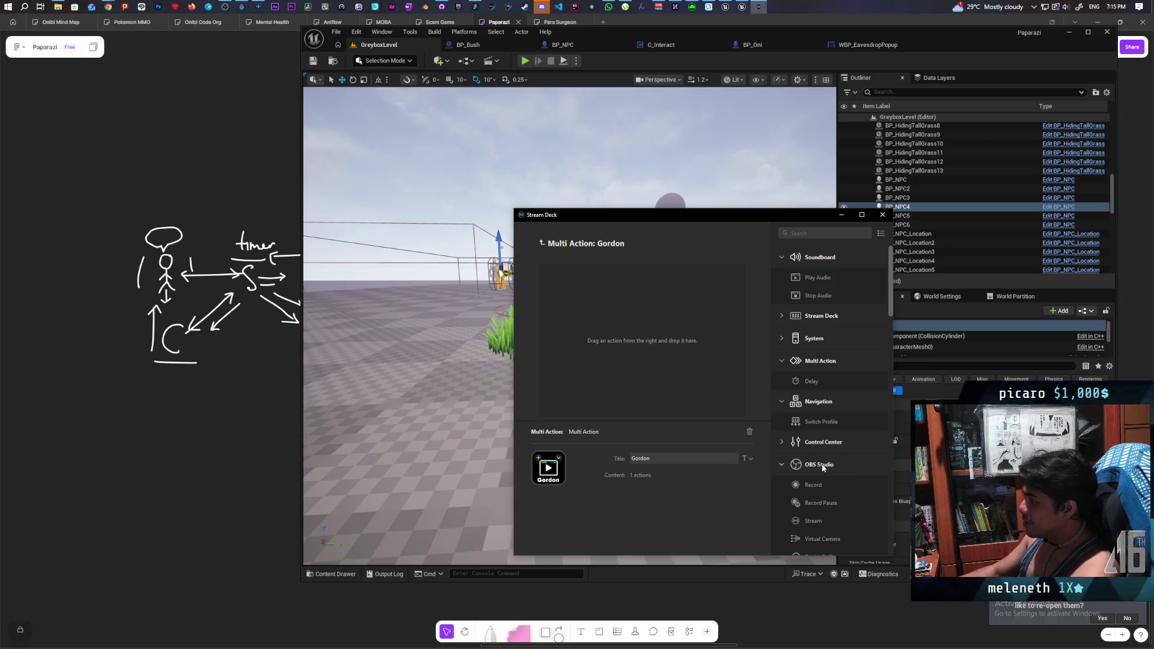
Drop OBS Studio's Source Visibility action into Gordon's list, defaulting to Show with collection Augetrin
{"action": "scroll", "coordinate": [822, 468], "scroll_direction": "down", "scroll_amount": 1}
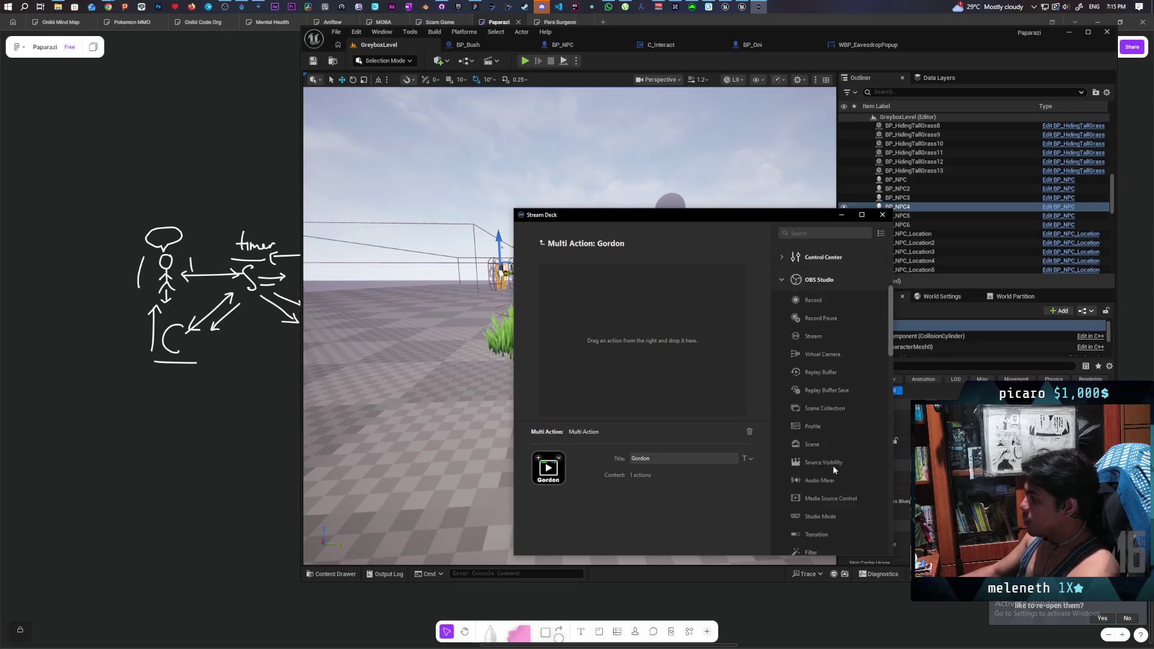
{"action": "scroll", "coordinate": [831, 444], "scroll_direction": "down", "scroll_amount": 2}
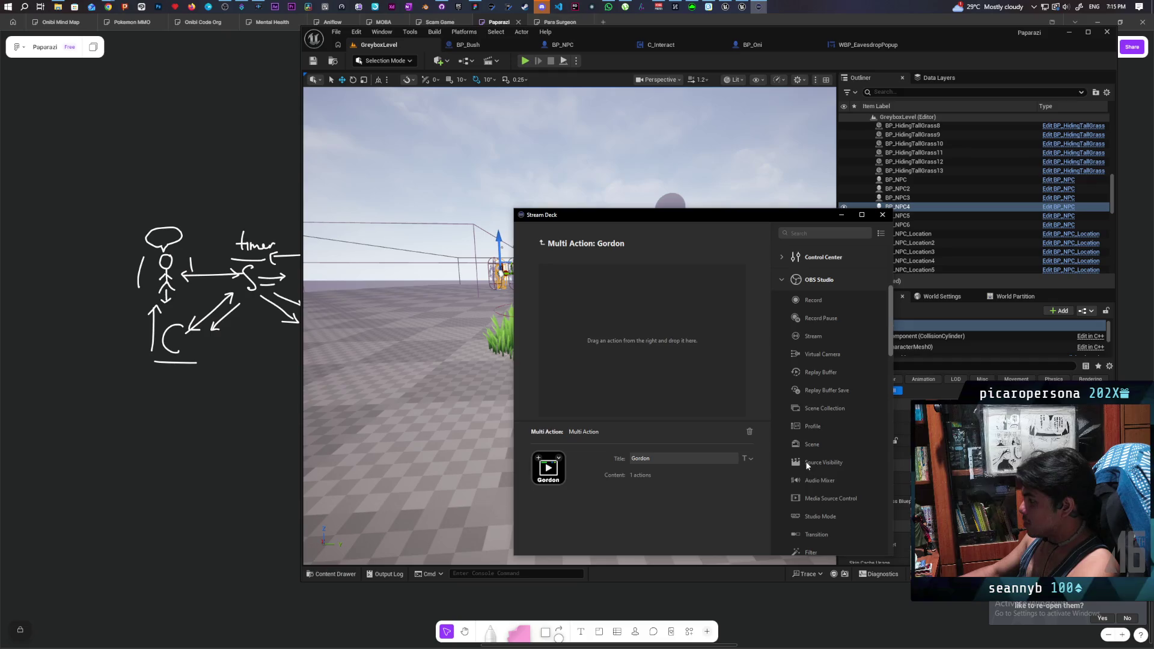
{"action": "left_click_drag", "start_coordinate": [810, 461], "coordinate": [650, 337]}
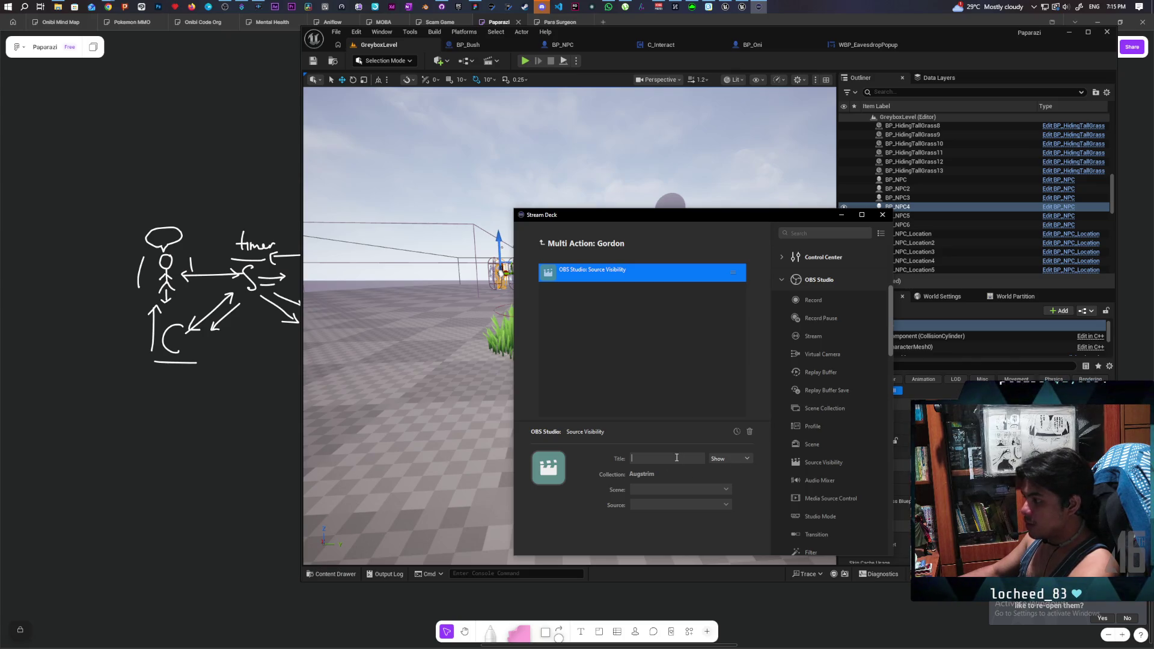
{"action": "left_click", "coordinate": [726, 489]}
{"action": "left_click", "coordinate": [726, 488]}
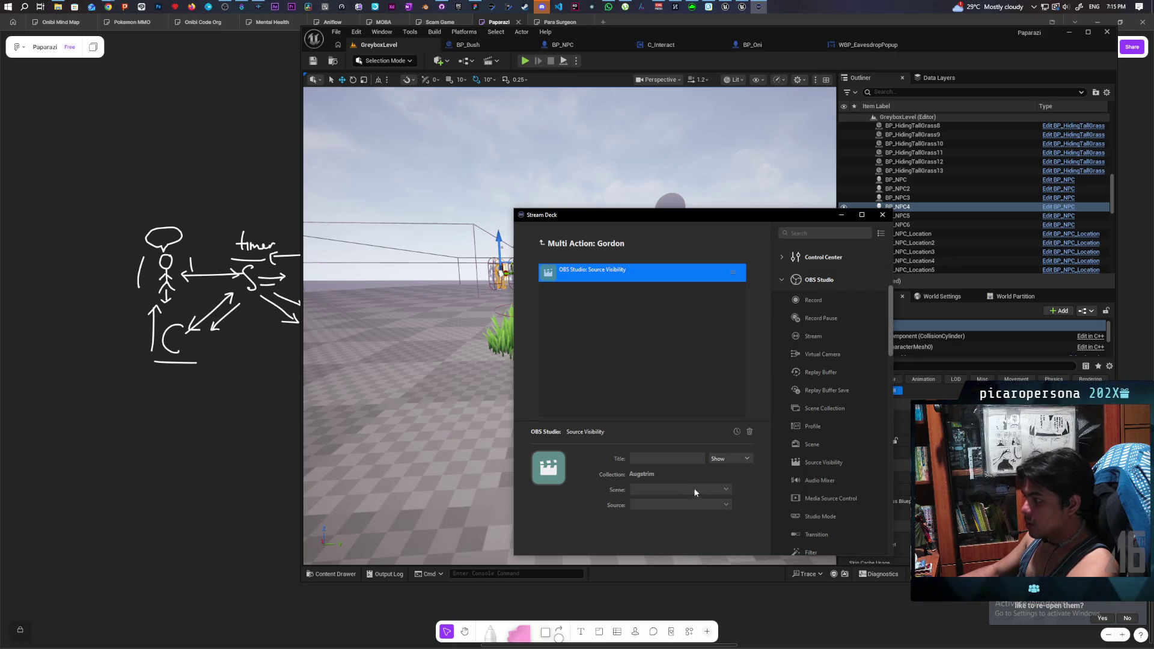
Set the Source Visibility step to scene PC, source Anime Eyes, and keep it on Show
{"action": "left_click", "coordinate": [709, 489]}
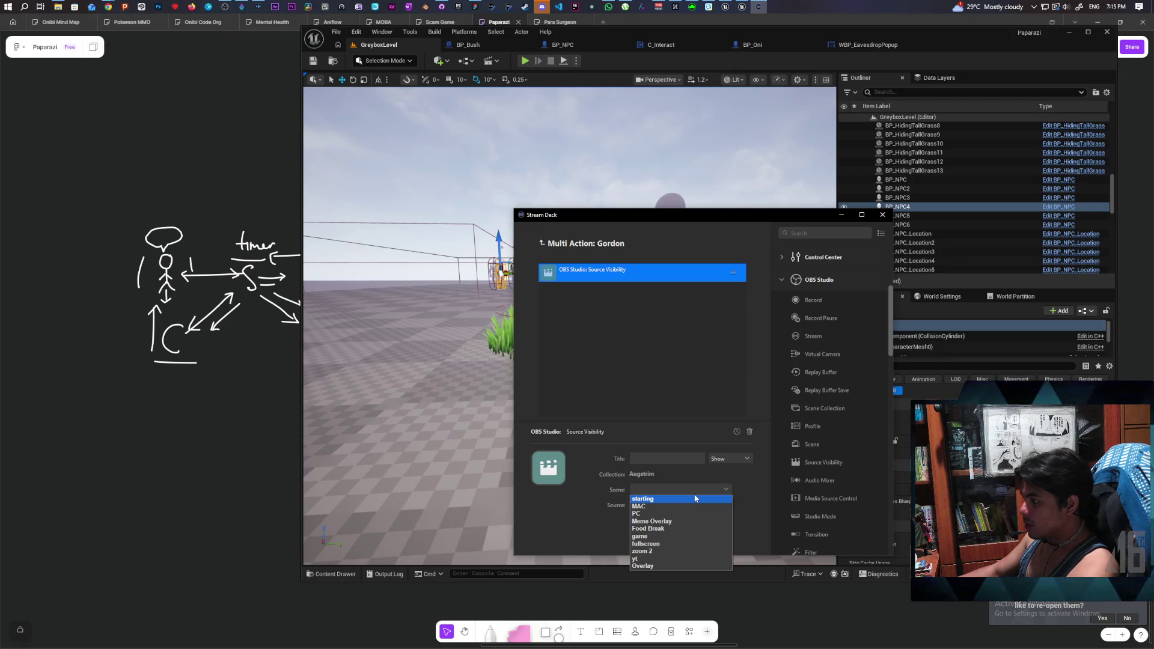
{"action": "left_click", "coordinate": [661, 513]}
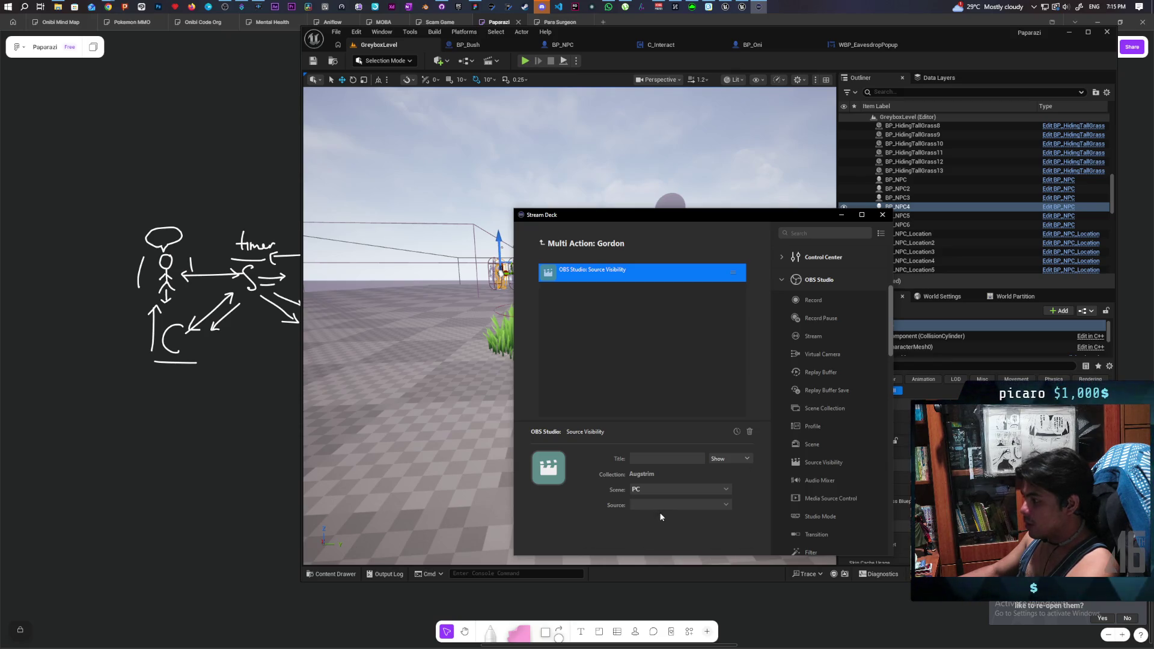
{"action": "left_click", "coordinate": [724, 505]}
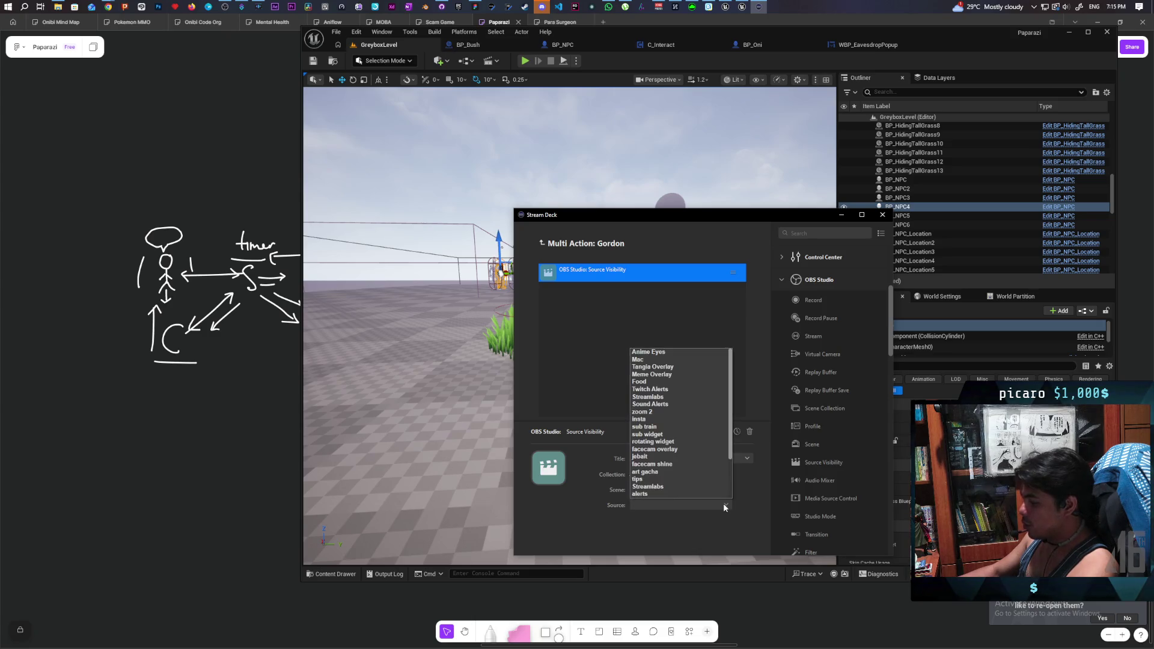
{"action": "left_click", "coordinate": [677, 352]}
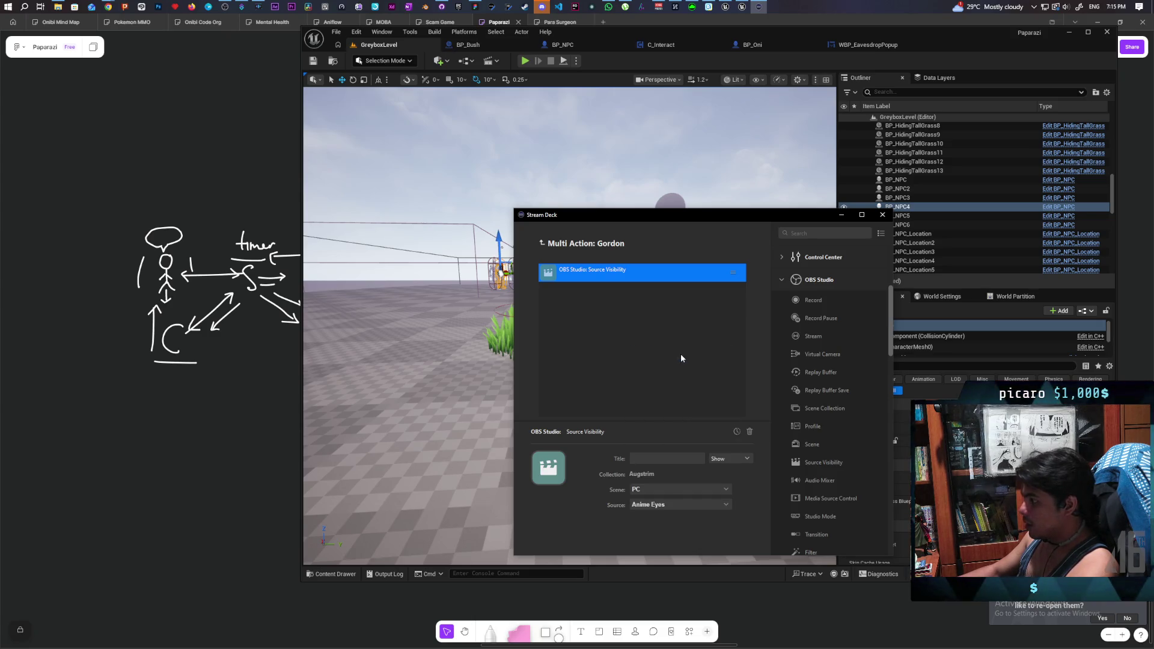
{"action": "left_click", "coordinate": [735, 459]}
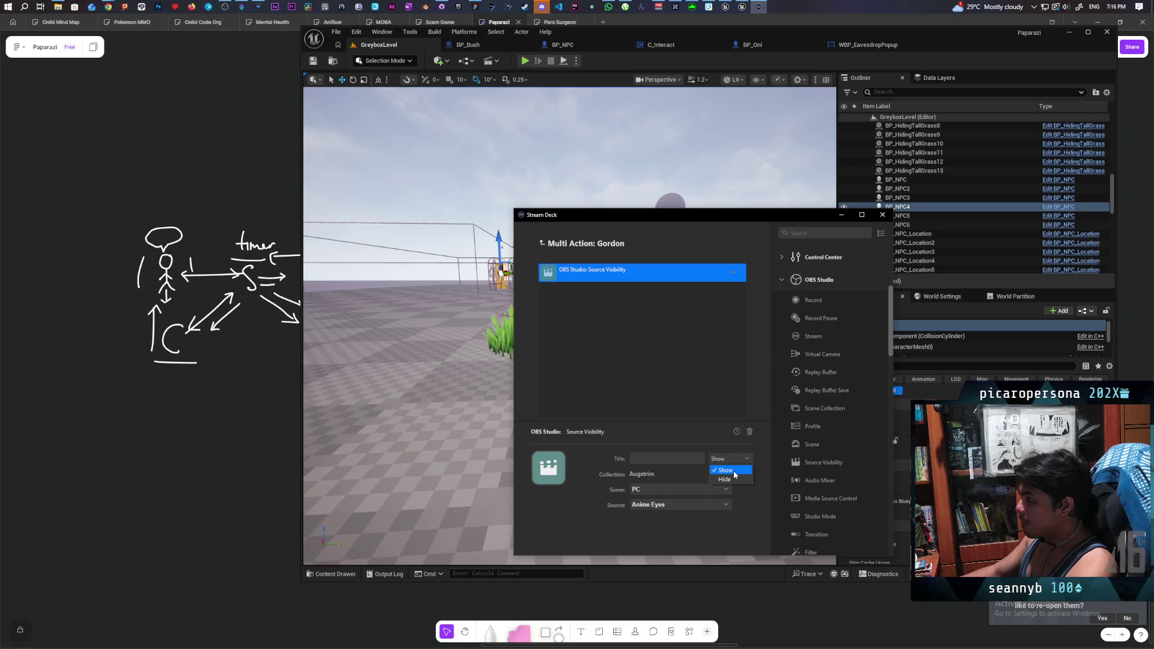
{"action": "left_click", "coordinate": [553, 526]}
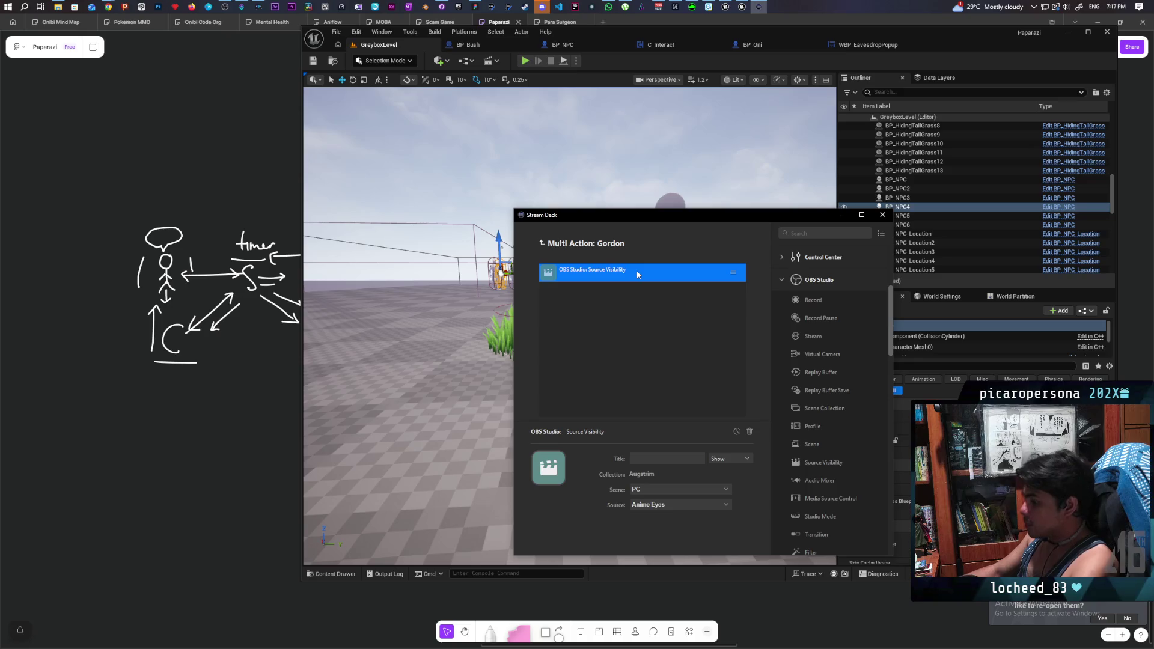
Duplicate the Anime Eyes Source Visibility step with Ctrl+C and Ctrl+V
{"action": "key", "text": "ctrl+c"}
{"action": "key", "text": "ctrl+v"}
Title the second visibility step 'Food' and point it at the Food source in scene PC
{"action": "left_click", "coordinate": [626, 291]}
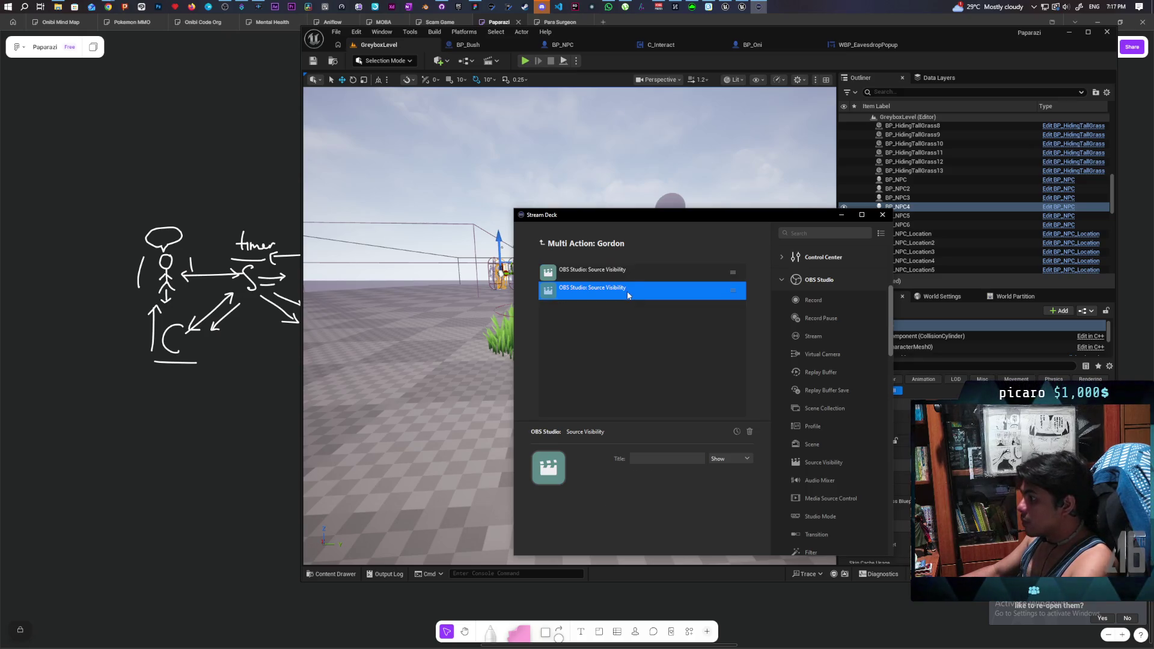
{"action": "left_click", "coordinate": [610, 273]}
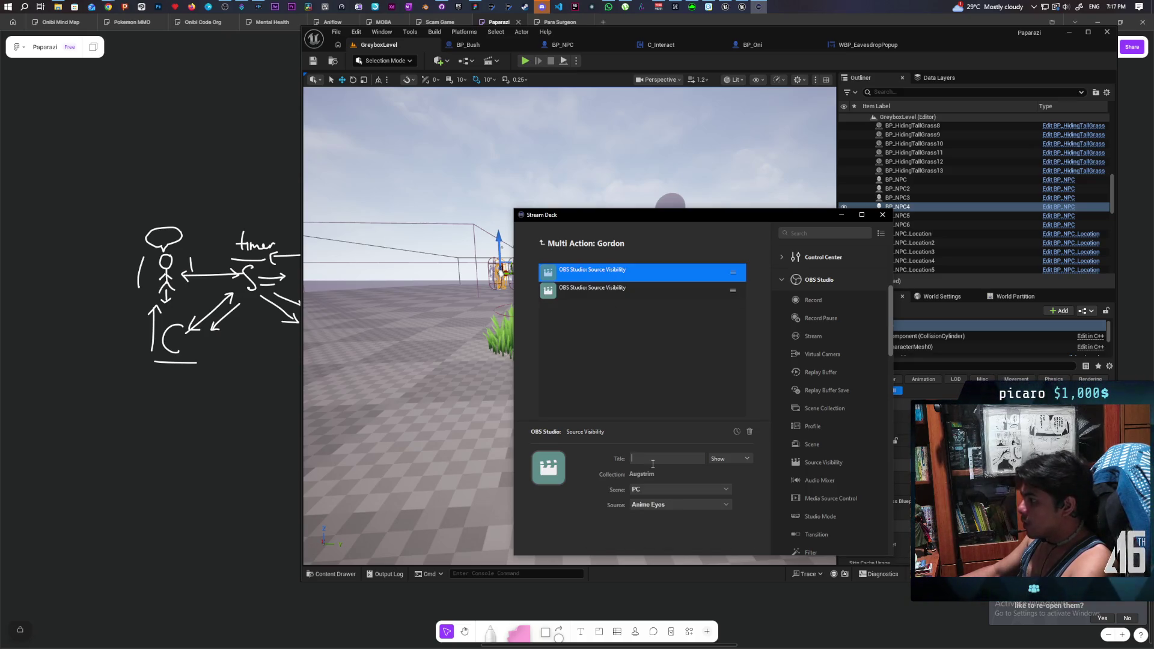
{"action": "type", "text": "Eyes"}
{"action": "left_click", "coordinate": [599, 362]}
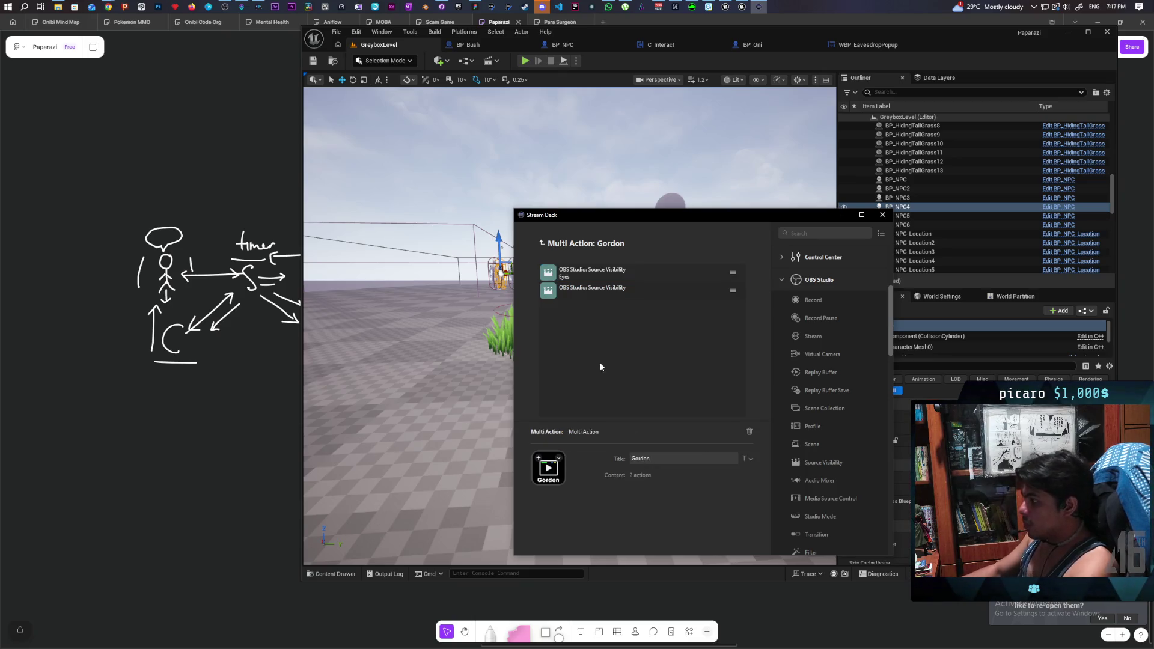
{"action": "left_click", "coordinate": [580, 289]}
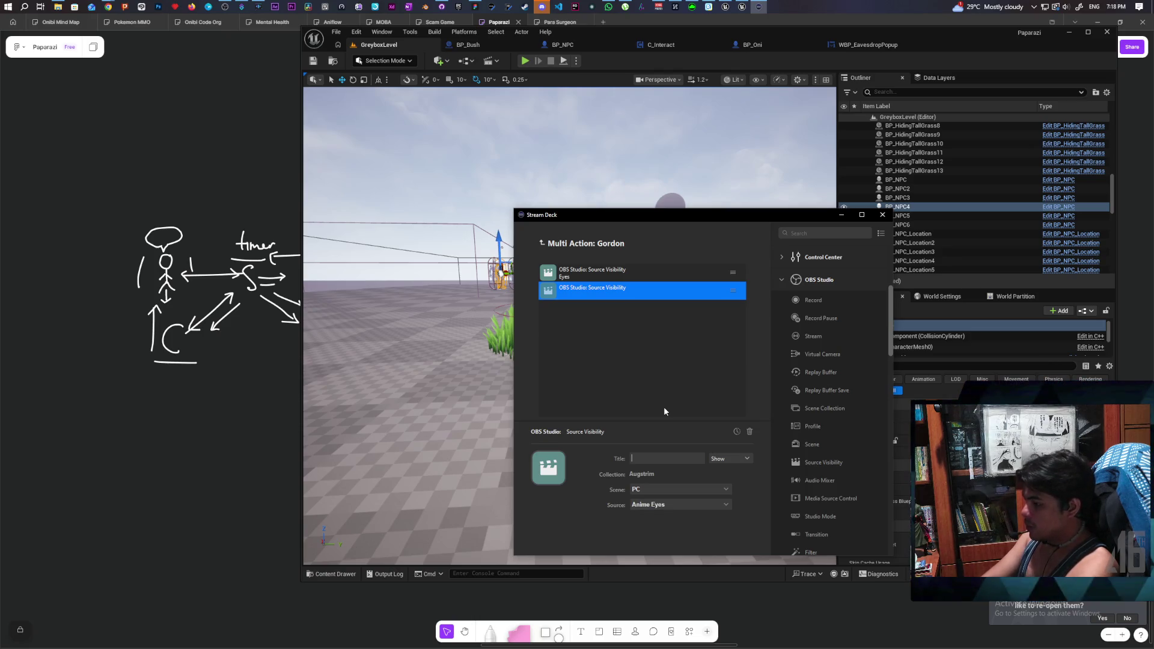
{"action": "type", "text": "Food"}
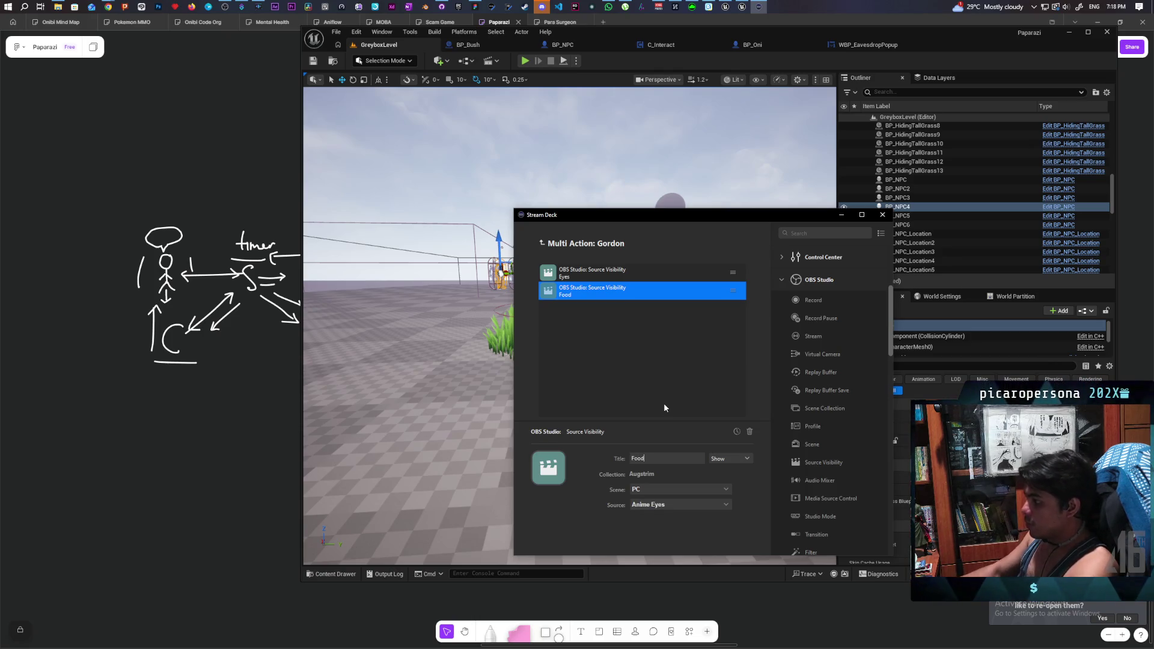
{"action": "left_click", "coordinate": [699, 506]}
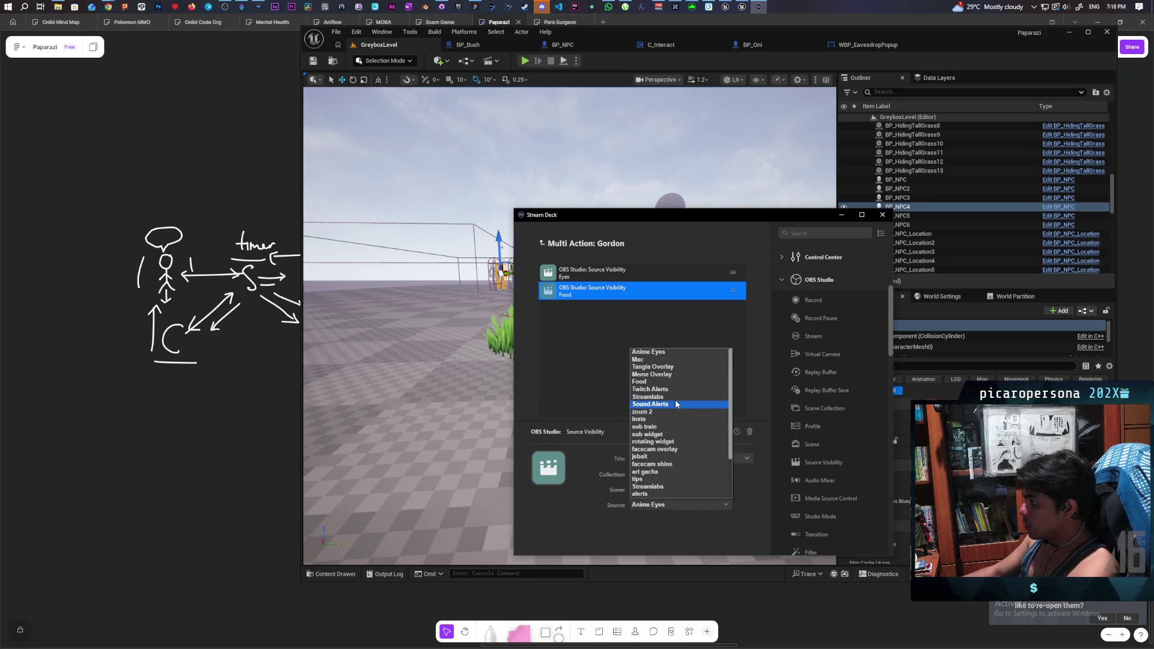
{"action": "left_click", "coordinate": [679, 380]}
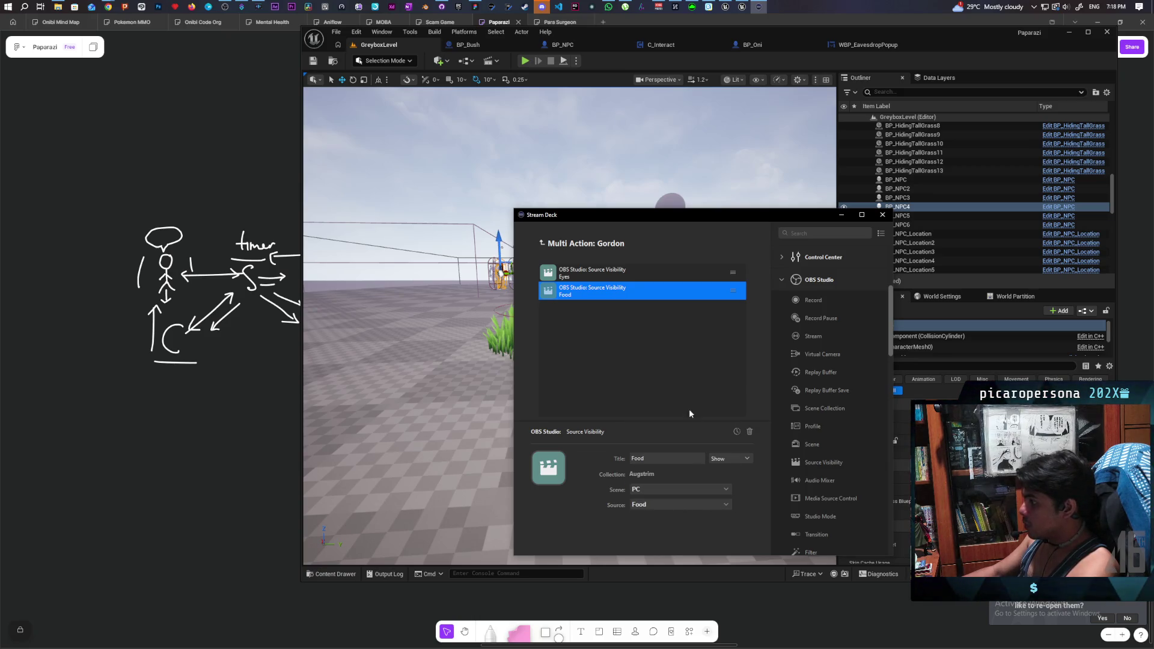
{"action": "left_click", "coordinate": [600, 351]}
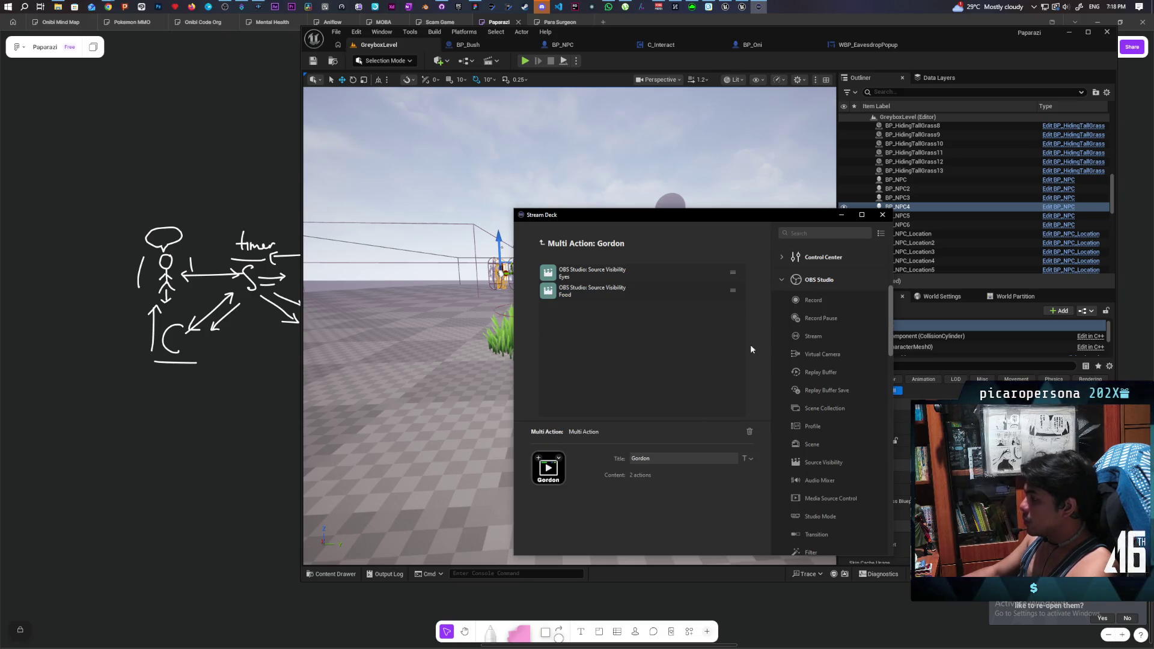
{"action": "scroll", "coordinate": [815, 314], "scroll_direction": "up", "scroll_amount": 3}
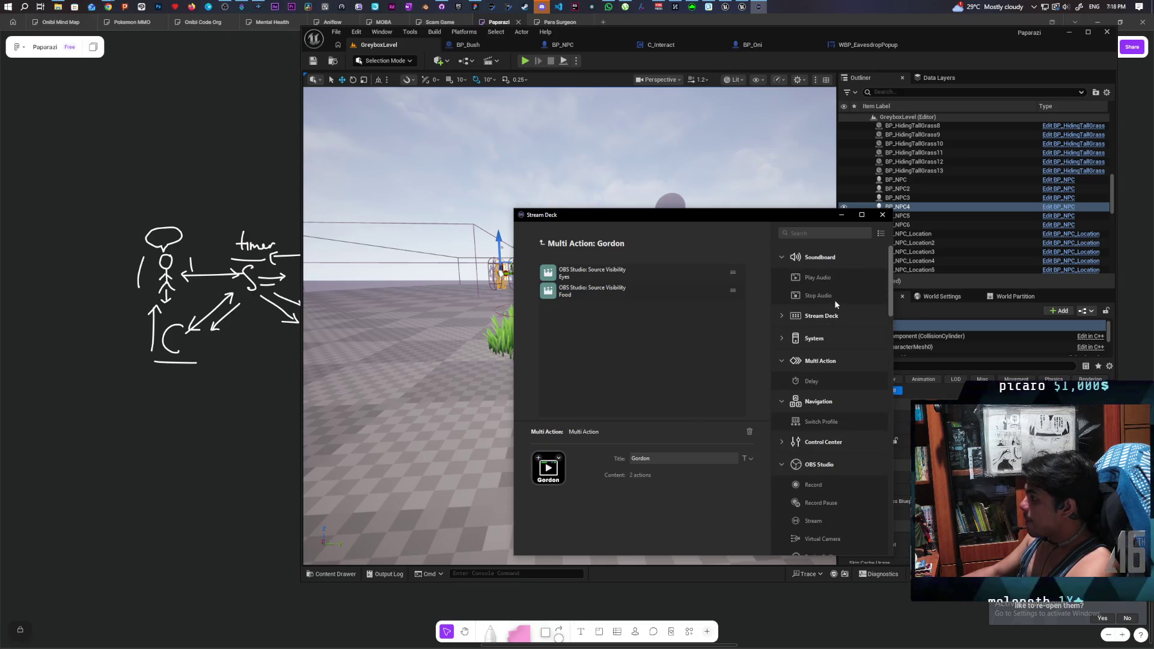
Back out of the Gordon editor to the Mini key grid and view the speaker key's VoiceMeeter Toggle Mode settings
{"action": "scroll", "coordinate": [832, 429], "scroll_direction": "down", "scroll_amount": 2}
{"action": "scroll", "coordinate": [830, 440], "scroll_direction": "down", "scroll_amount": 5}
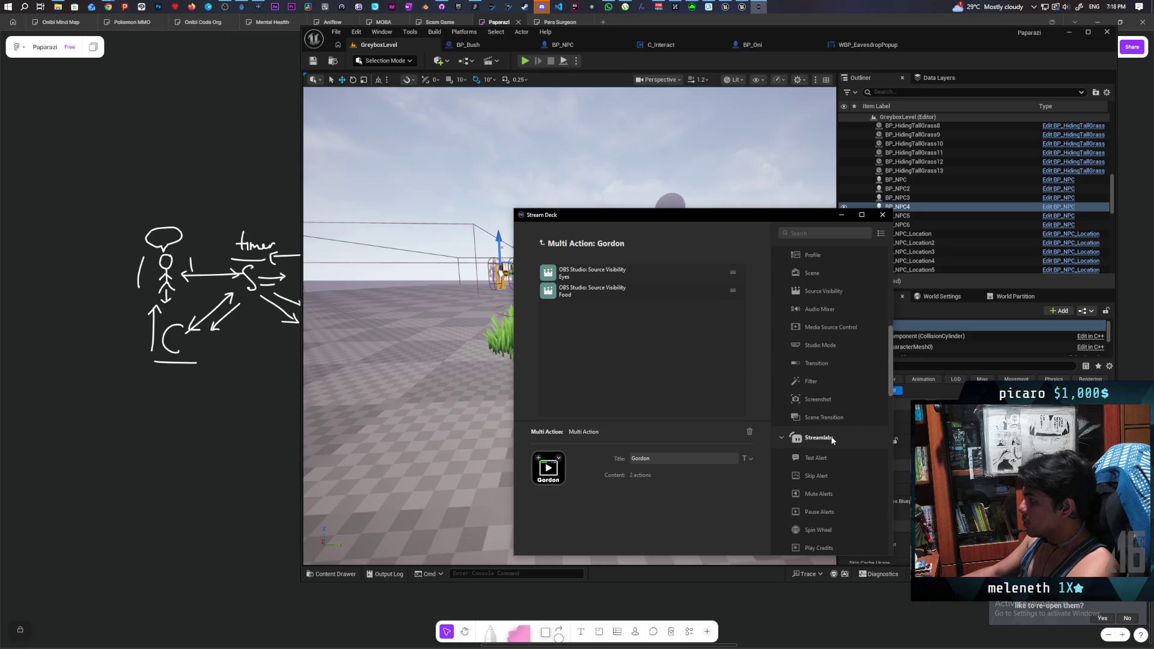
{"action": "scroll", "coordinate": [832, 439], "scroll_direction": "down", "scroll_amount": 2}
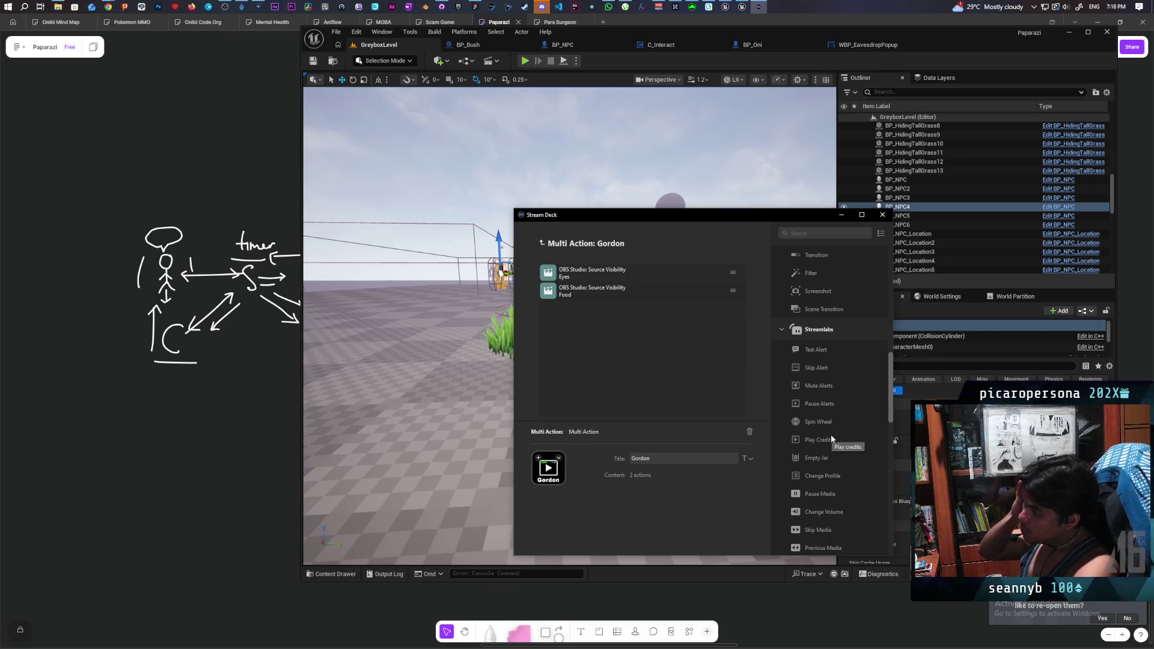
{"action": "left_click", "coordinate": [540, 243]}
{"action": "left_click", "coordinate": [603, 358]}
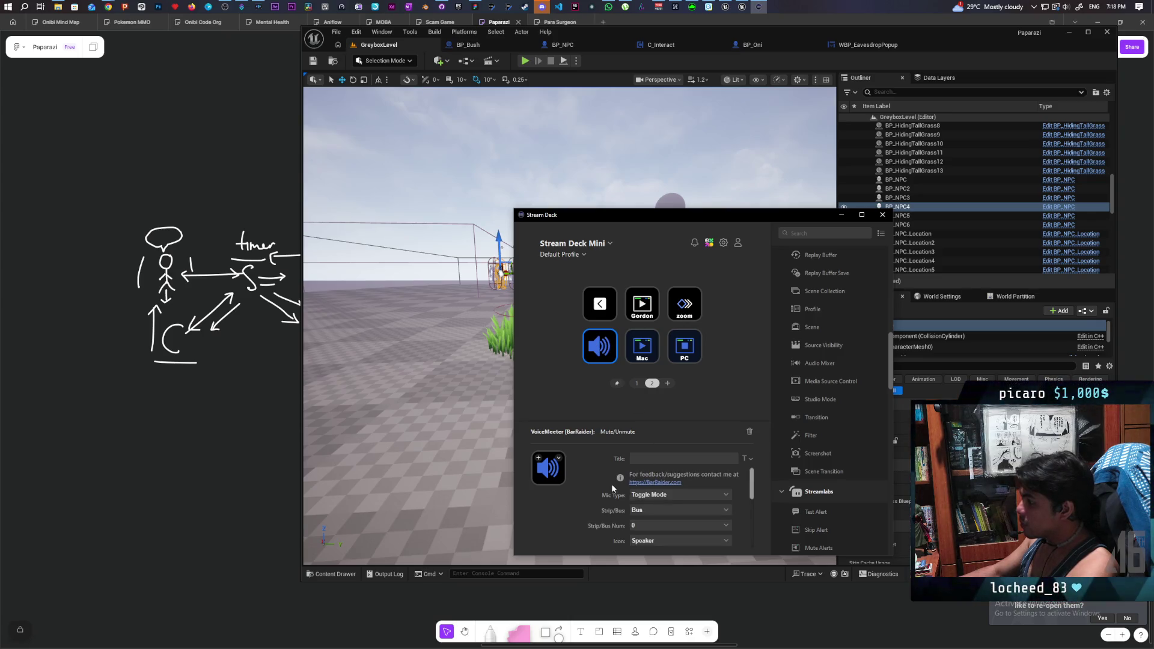
Select the Gordon key and scroll the action list to the Multi Action category
{"action": "scroll", "coordinate": [599, 478], "scroll_direction": "down", "scroll_amount": 2}
{"action": "scroll", "coordinate": [599, 477], "scroll_direction": "up", "scroll_amount": 2}
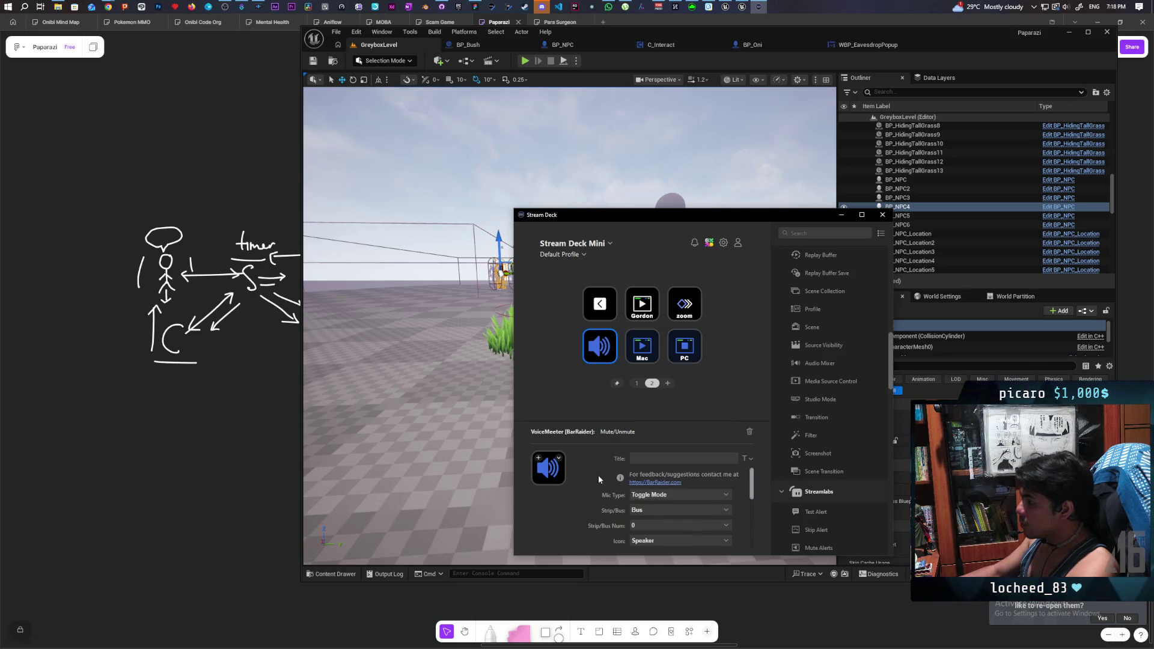
{"action": "left_click", "coordinate": [643, 315]}
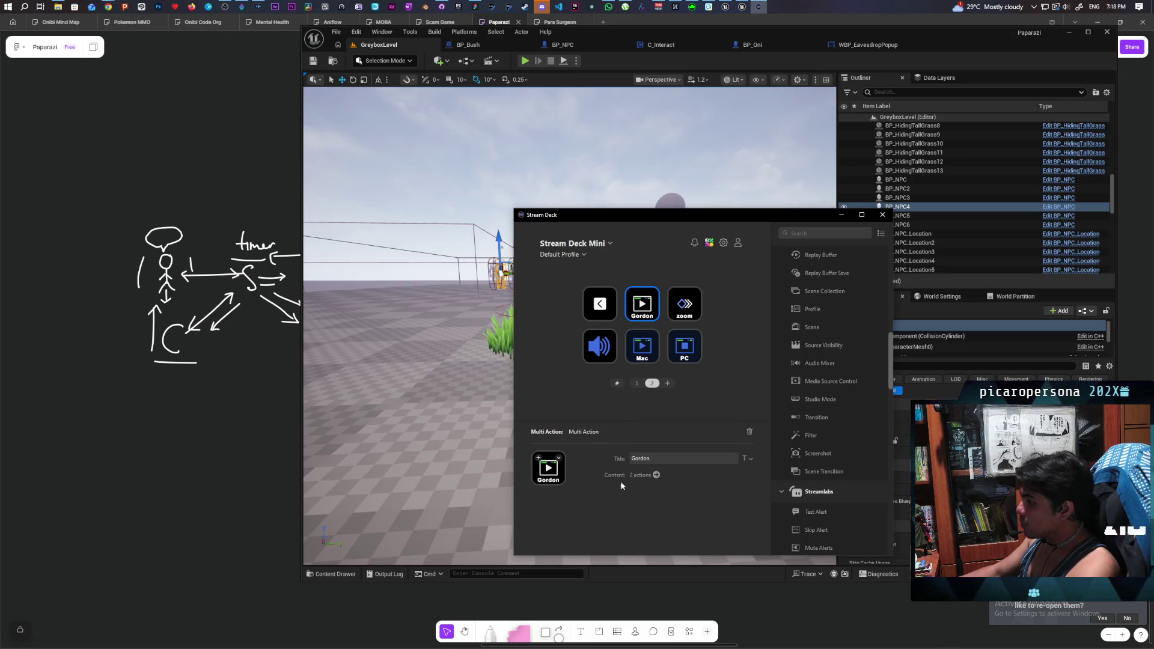
{"action": "scroll", "coordinate": [805, 423], "scroll_direction": "up", "scroll_amount": 10}
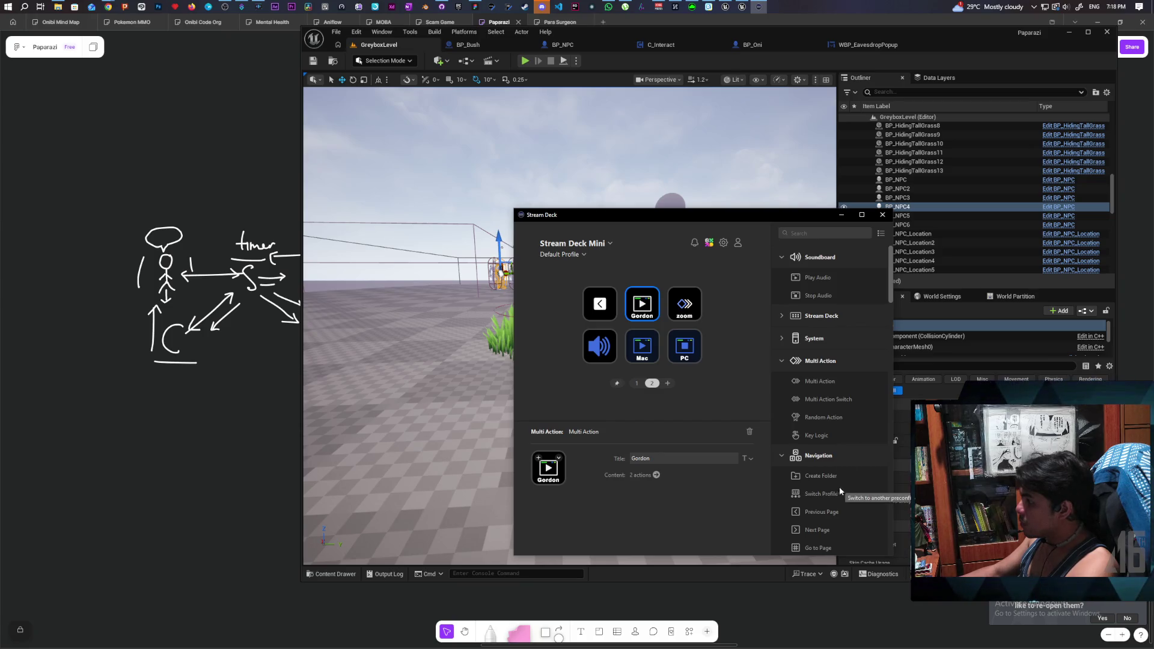
{"action": "scroll", "coordinate": [840, 488], "scroll_direction": "down", "scroll_amount": 2}
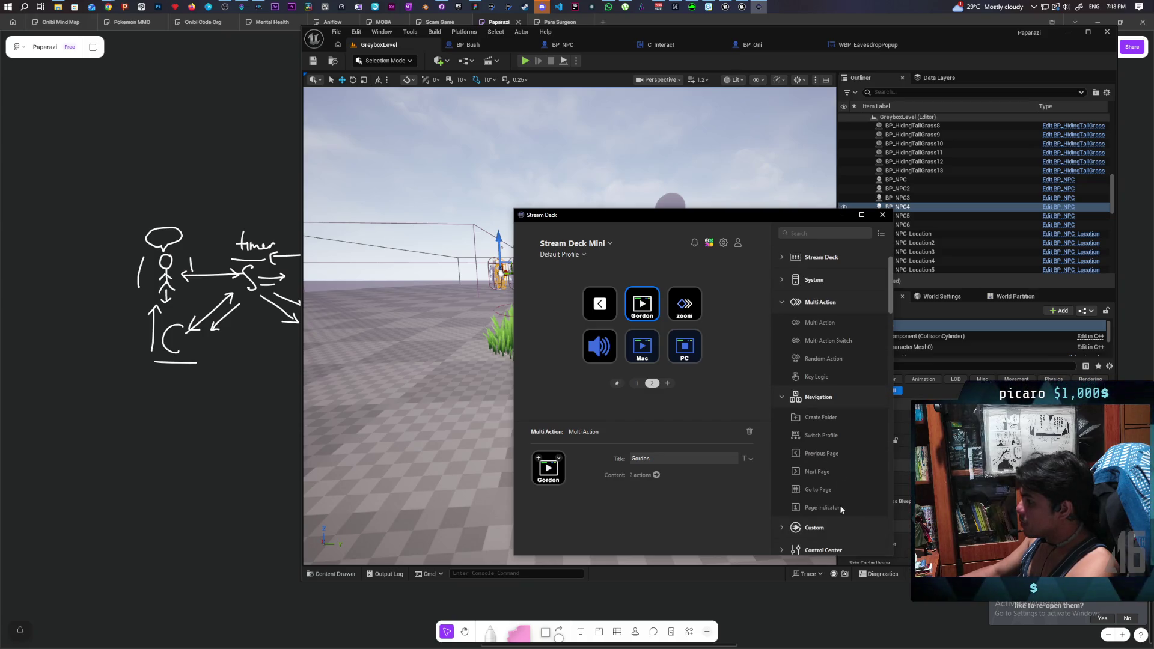
{"action": "scroll", "coordinate": [837, 507], "scroll_direction": "up", "scroll_amount": 2}
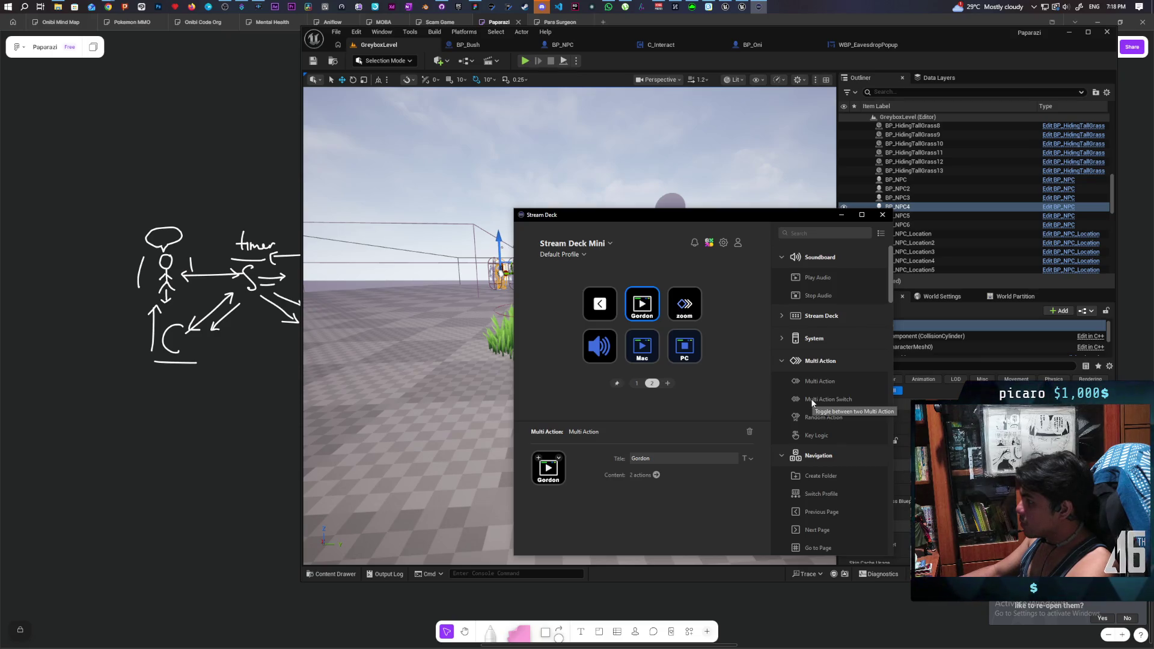
Replace the Gordon key's action with a Multi Action Switch, confirming the replacement
{"action": "mouse_move", "coordinate": [811, 402]}
{"action": "left_mouse_down"}
{"action": "mouse_move", "coordinate": [788, 405]}
{"action": "mouse_move", "coordinate": [657, 315]}
{"action": "mouse_move", "coordinate": [645, 329]}
{"action": "left_mouse_up"}
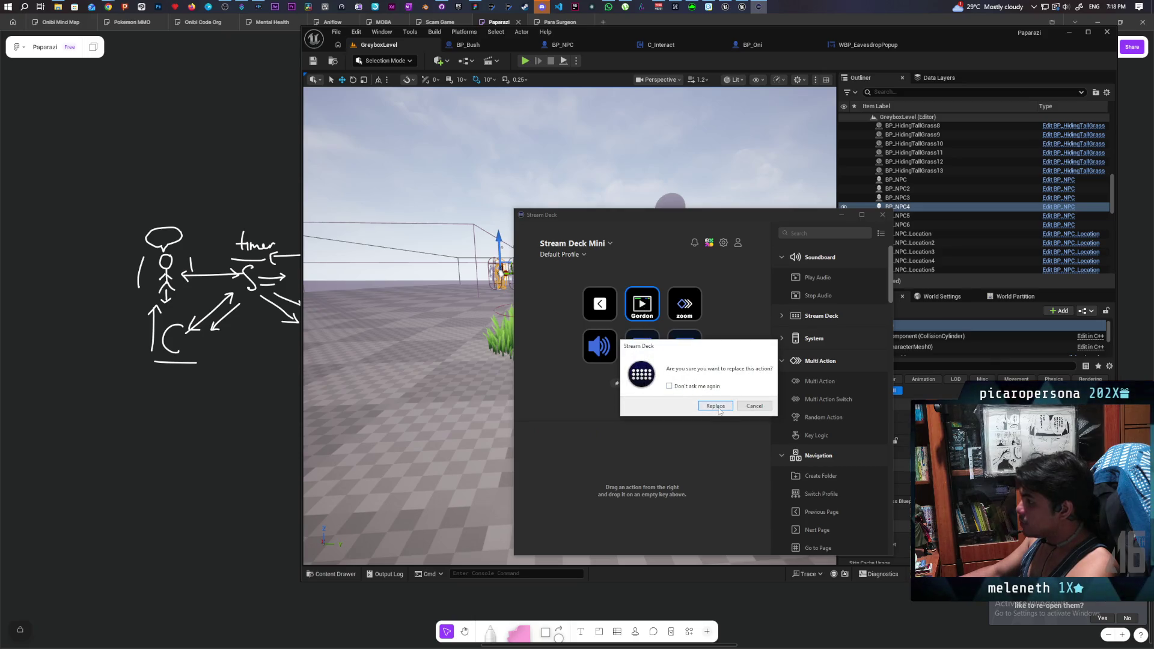
{"action": "left_click", "coordinate": [714, 405]}
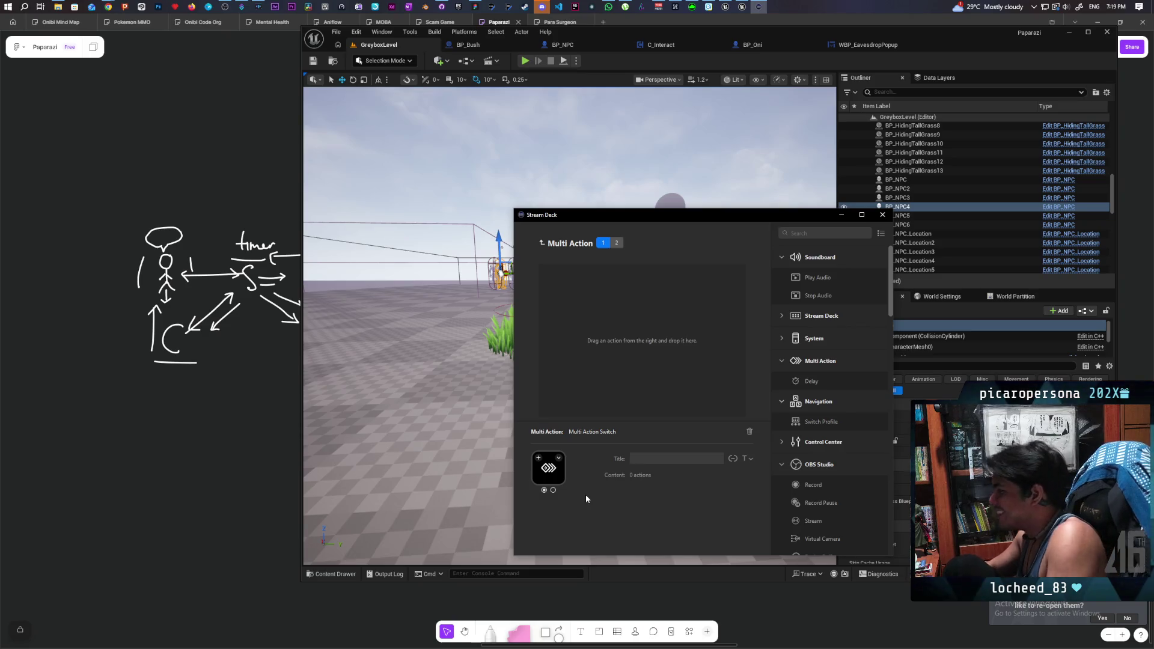
{"action": "scroll", "coordinate": [794, 485], "scroll_direction": "down", "scroll_amount": 5}
Add an OBS Source Visibility step titled 'eye' targeting Anime Eyes in scene PC
{"action": "mouse_move", "coordinate": [824, 462]}
{"action": "left_mouse_down"}
{"action": "mouse_move", "coordinate": [582, 289]}
{"action": "mouse_move", "coordinate": [600, 291]}
{"action": "left_mouse_up"}
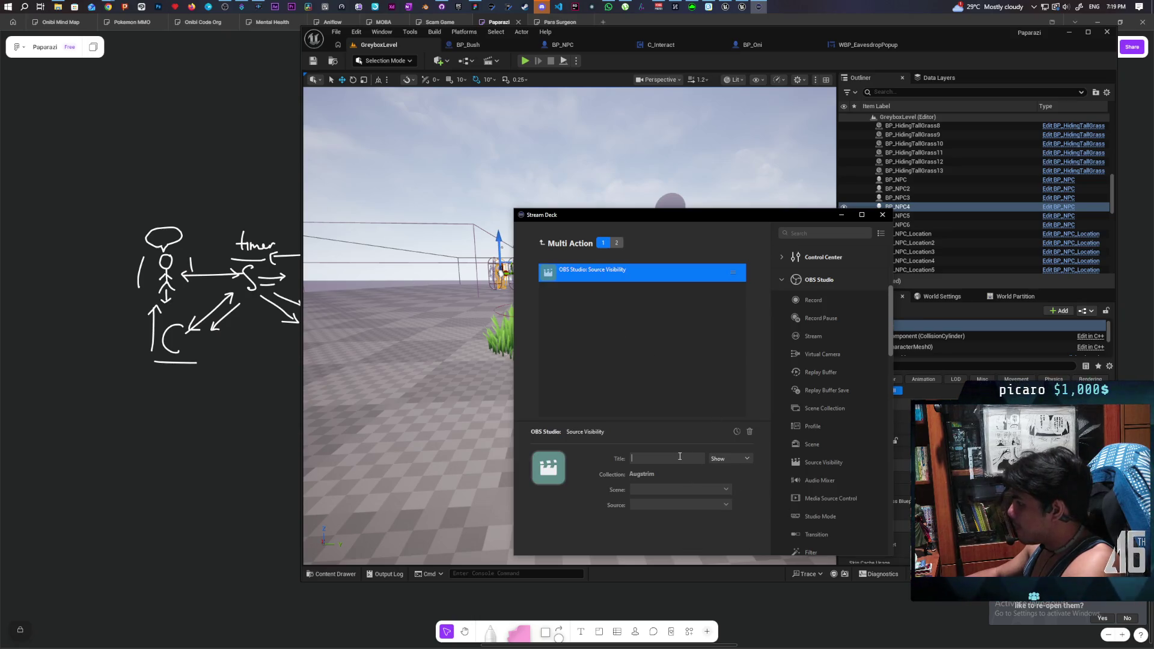
{"action": "type", "text": "eye"}
{"action": "left_click", "coordinate": [699, 489]}
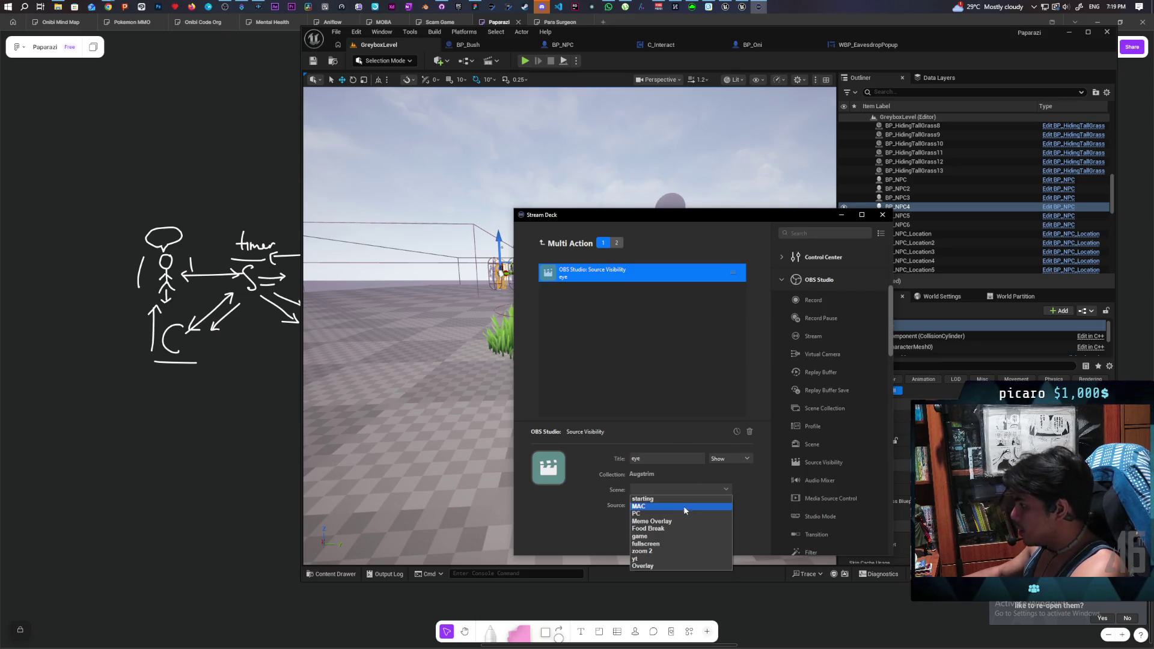
{"action": "left_click", "coordinate": [680, 507]}
{"action": "left_click", "coordinate": [679, 506]}
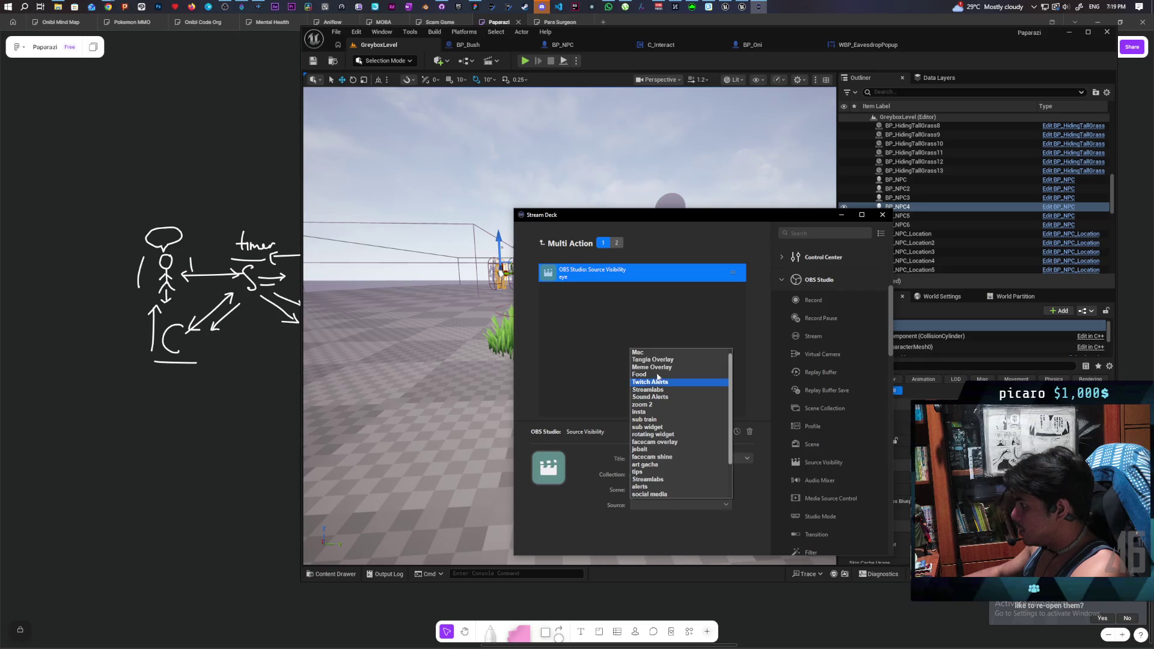
{"action": "left_click", "coordinate": [661, 353]}
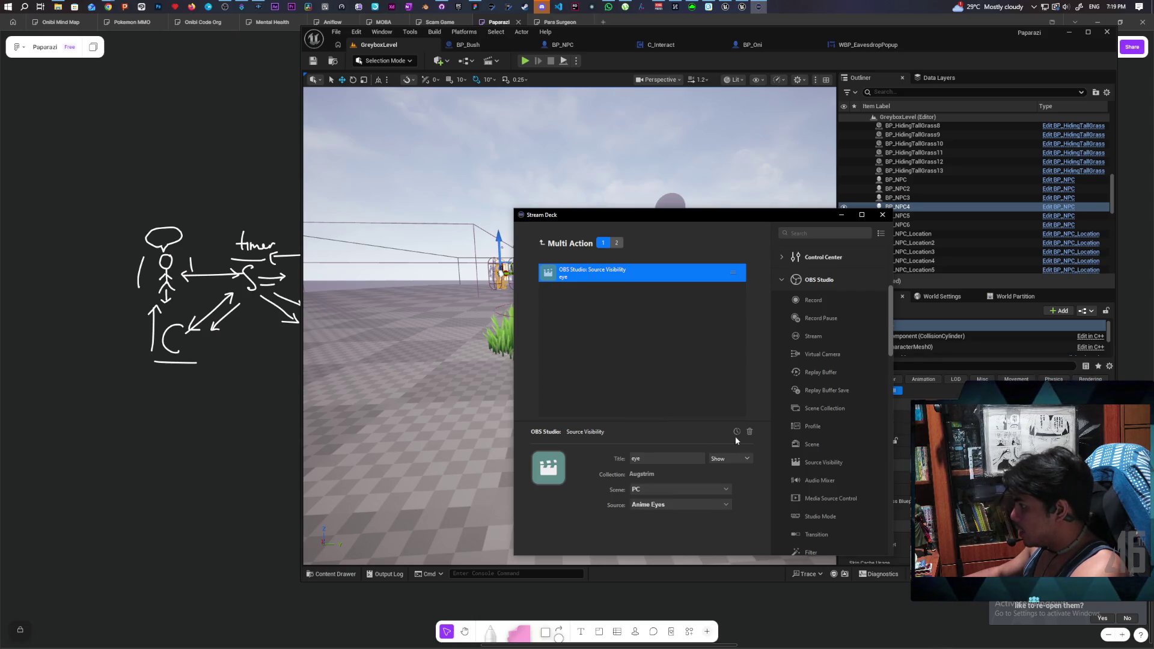